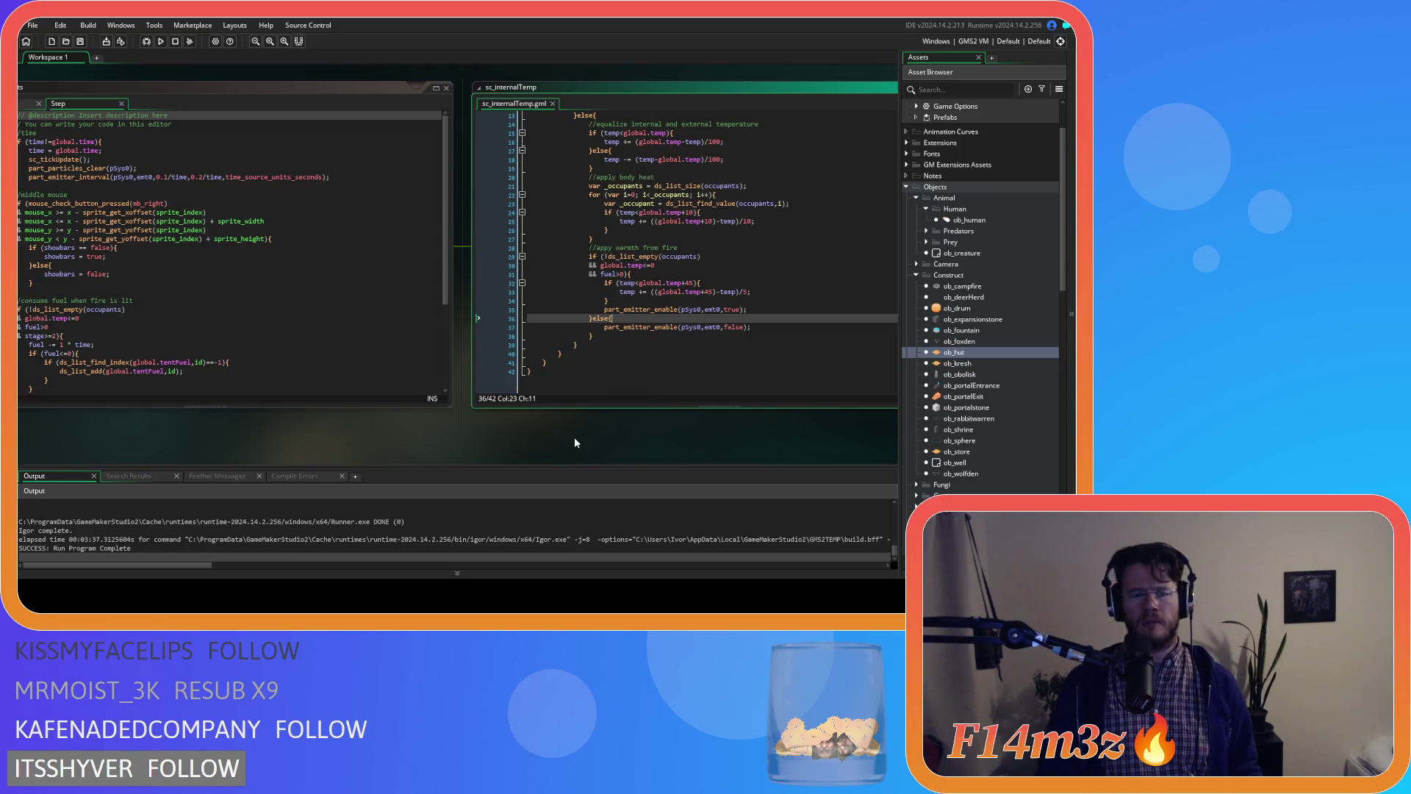
# - Rebuild and run the project, then return to sc_internalTemp's fire-warmth check on line 29
pyautogui.press('F5')
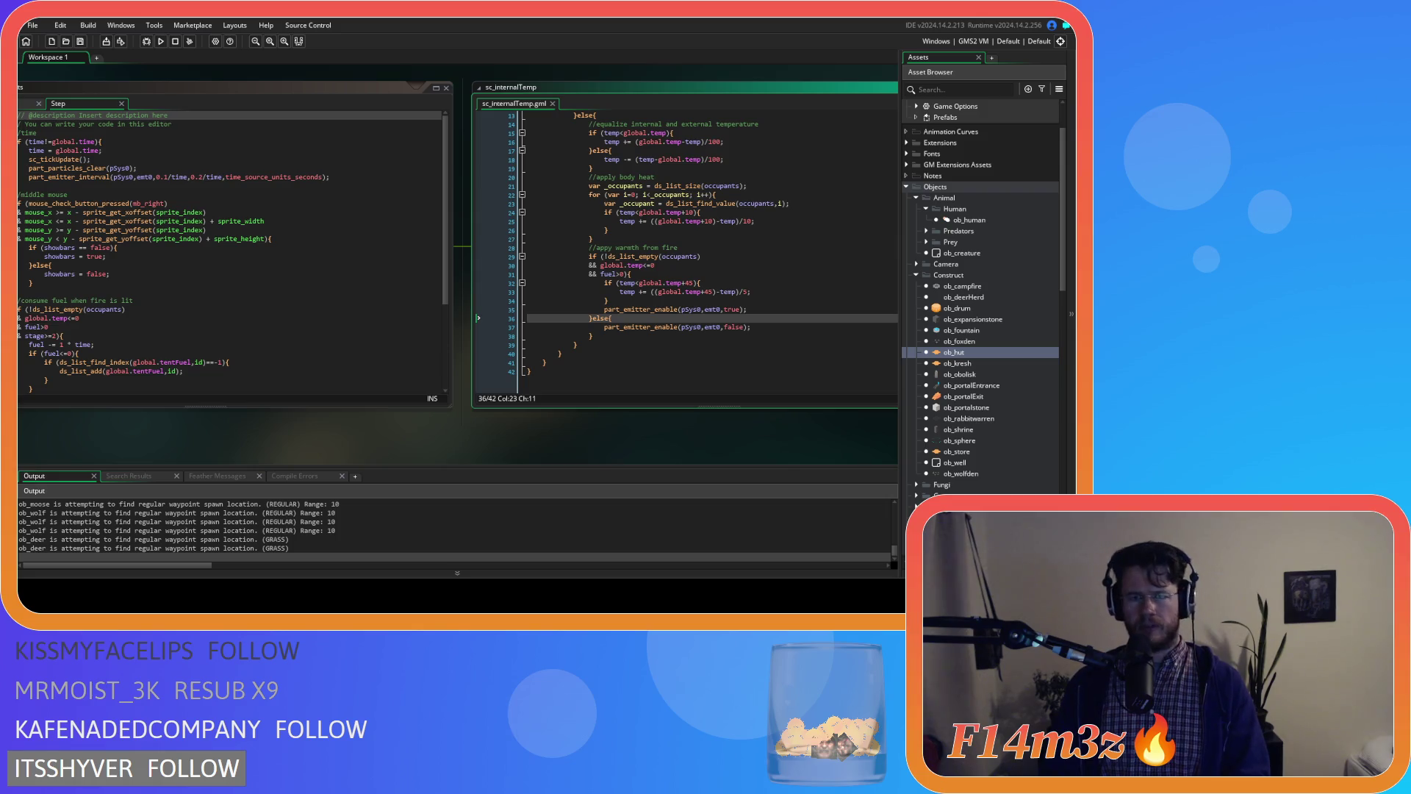
pyautogui.click(588, 256)
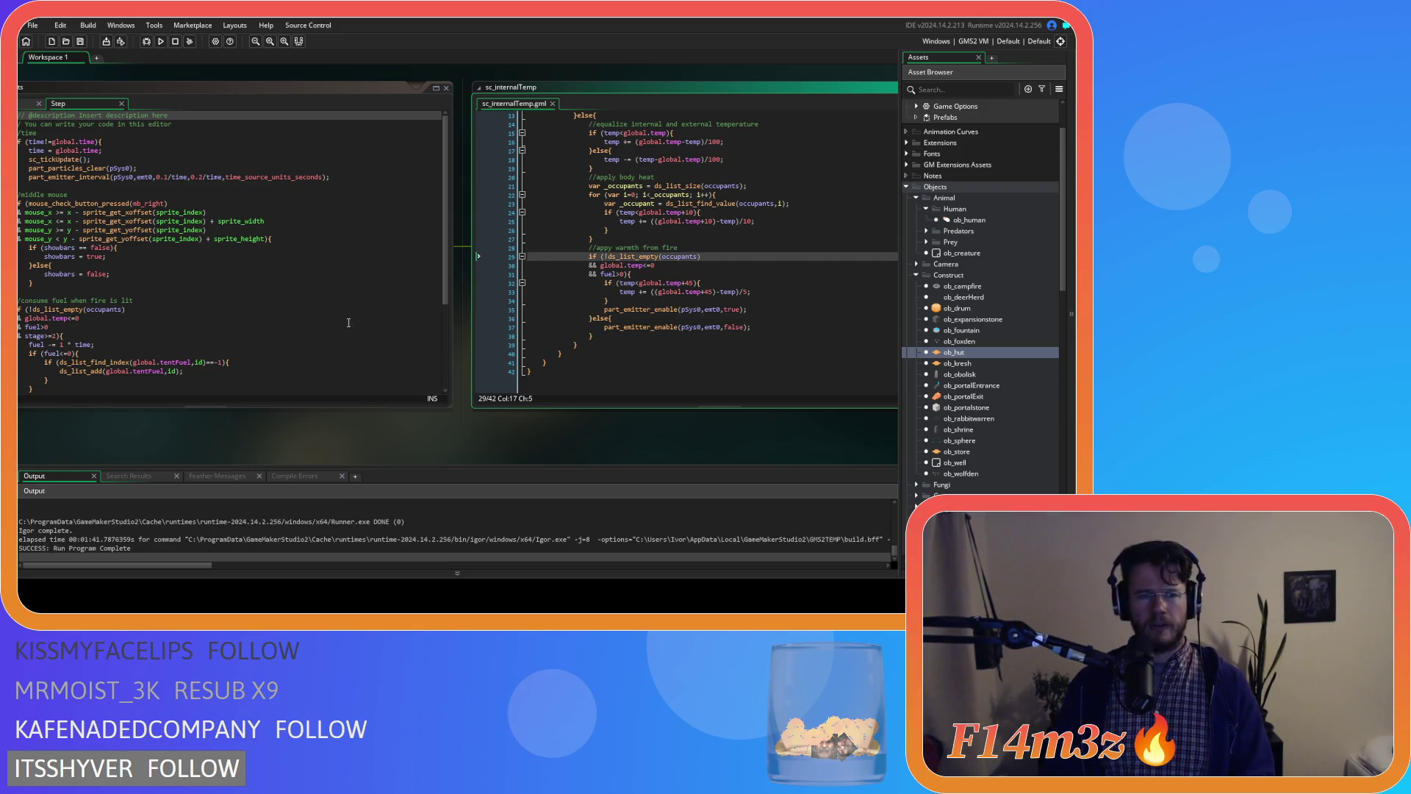
# - Change ob_kresh's Create part_emitter_enable on line 65 from false to true, then open the ob_kresh editor
pyautogui.moveTo(524, 438); pyautogui.dragTo(710, 445)
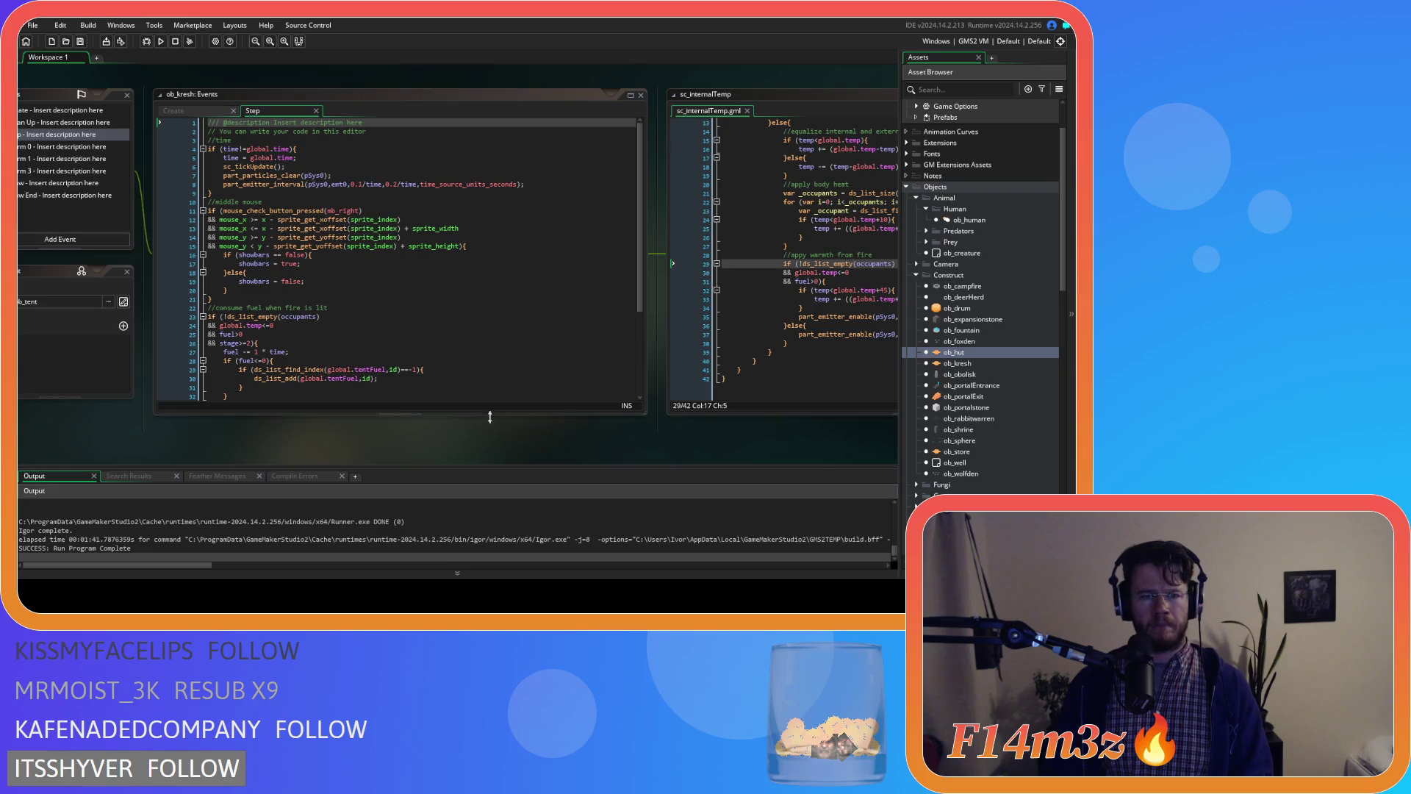
pyautogui.click(207, 110)
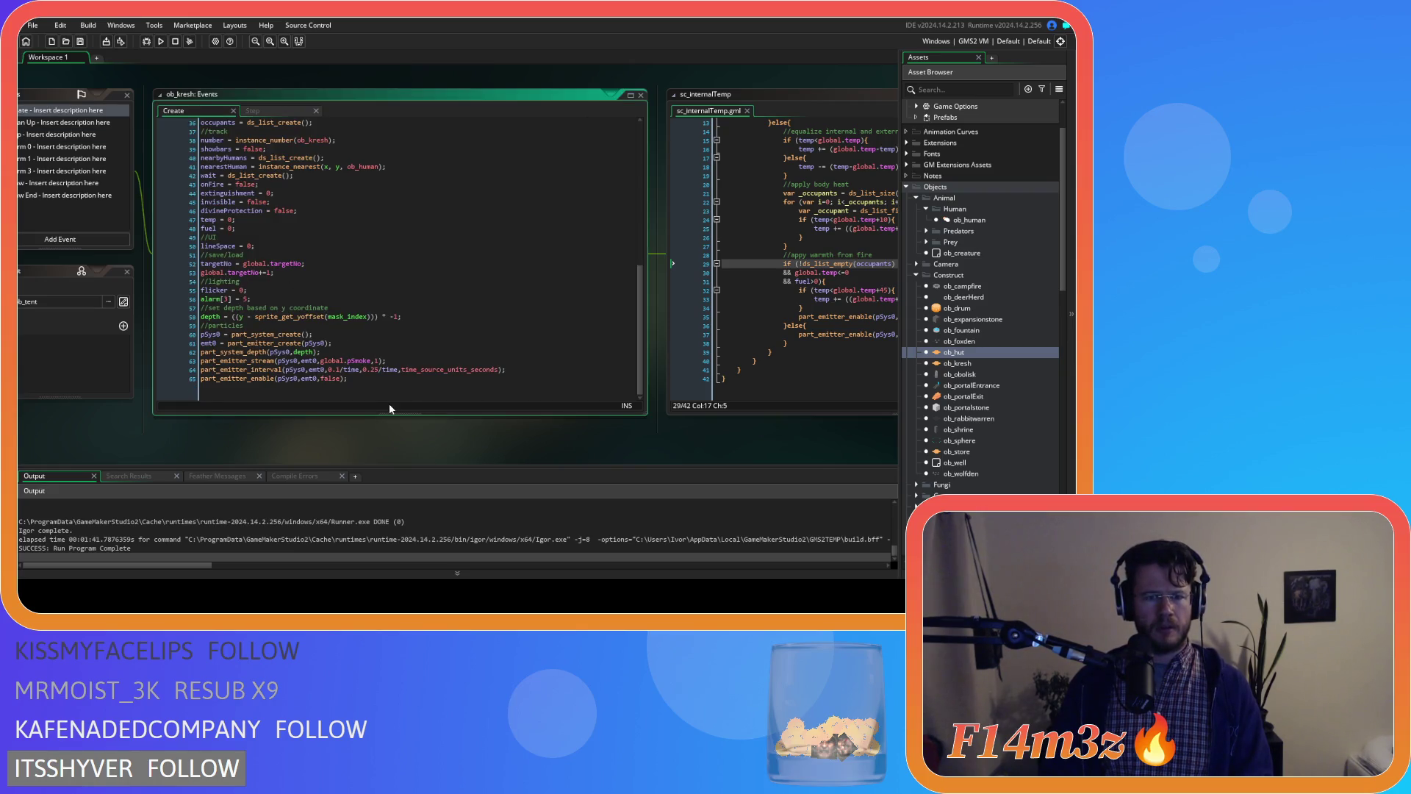
pyautogui.moveTo(472, 424); pyautogui.dragTo(299, 417)
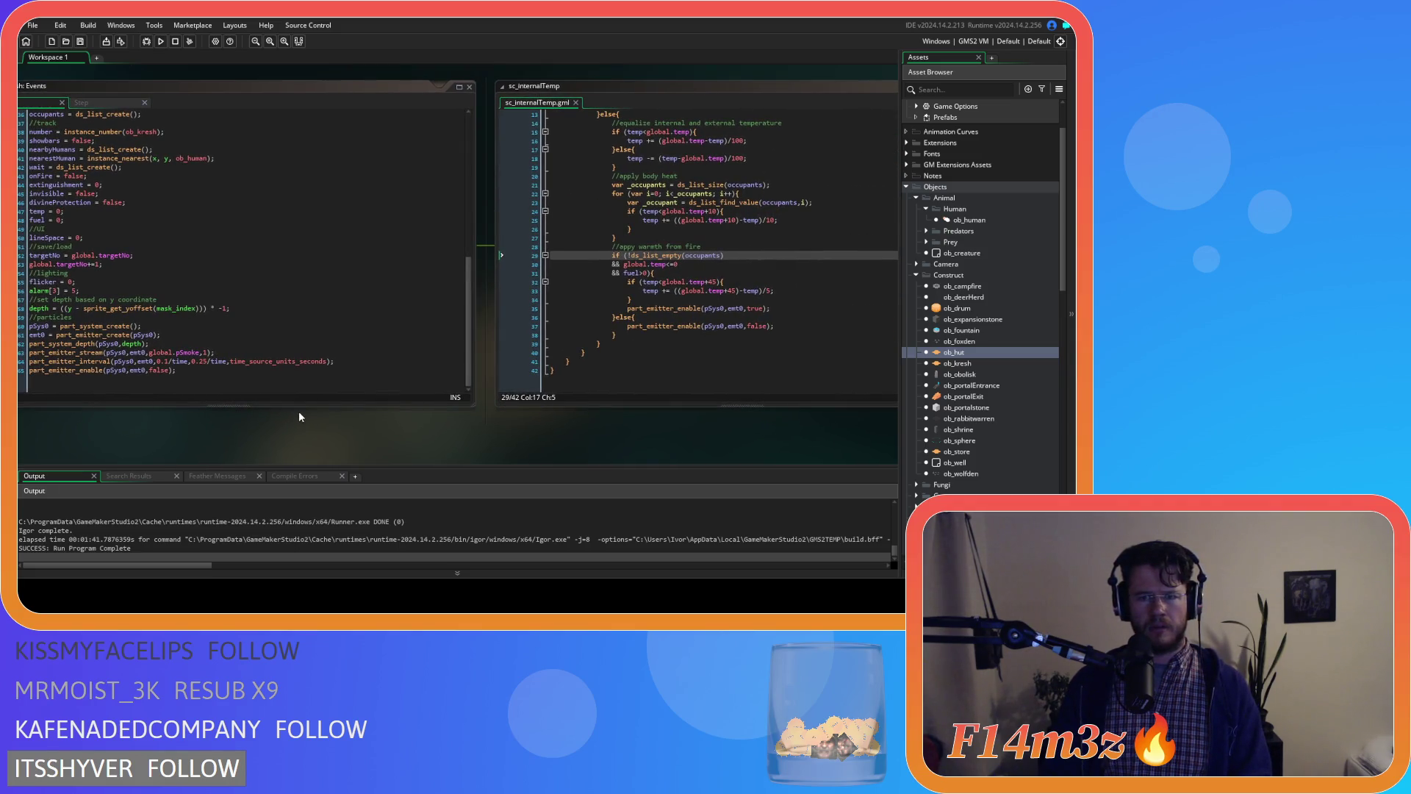
pyautogui.moveTo(289, 424); pyautogui.dragTo(407, 417)
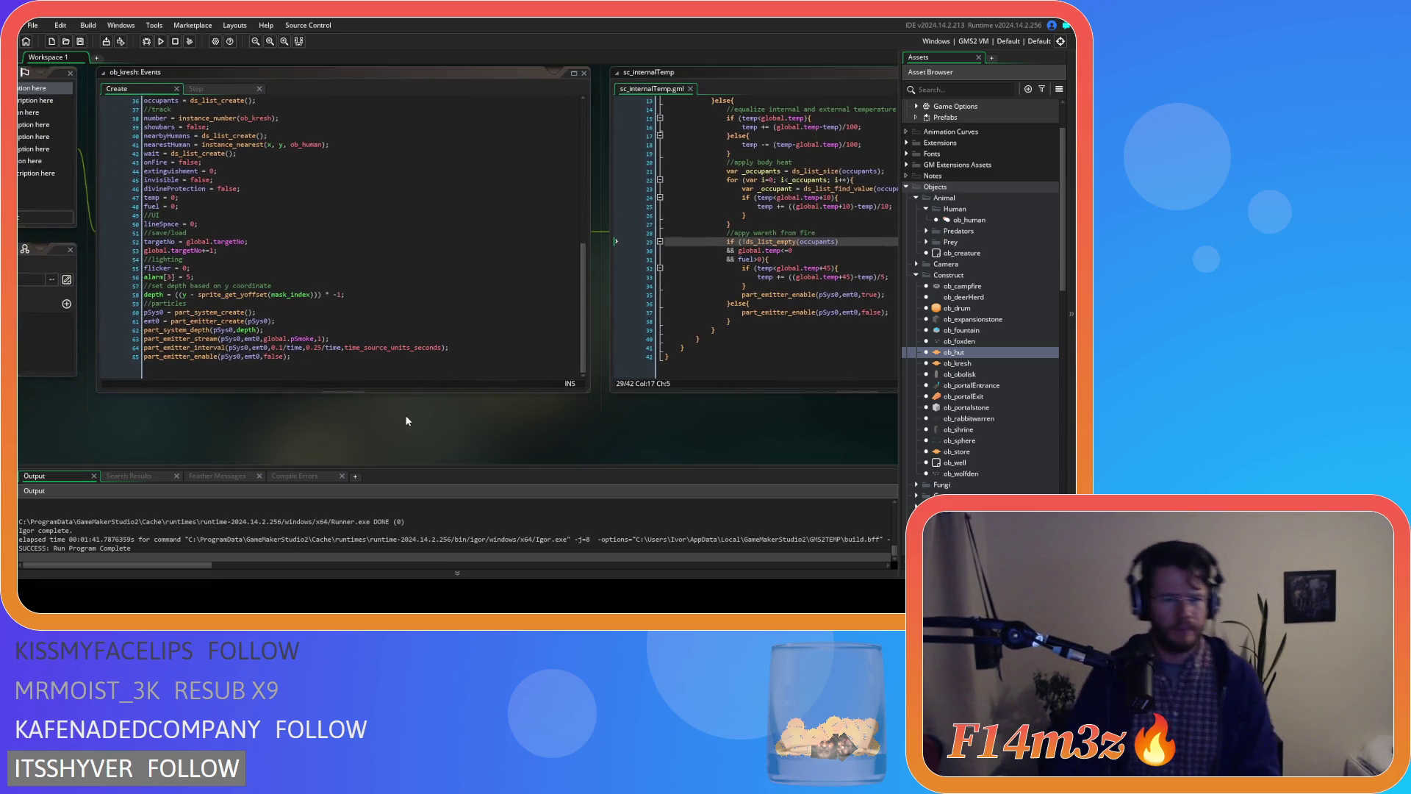
pyautogui.click(280, 356)
pyautogui.press('BackSpace')
pyautogui.press('BackSpace')
pyautogui.press('BackSpace')
pyautogui.write('true')
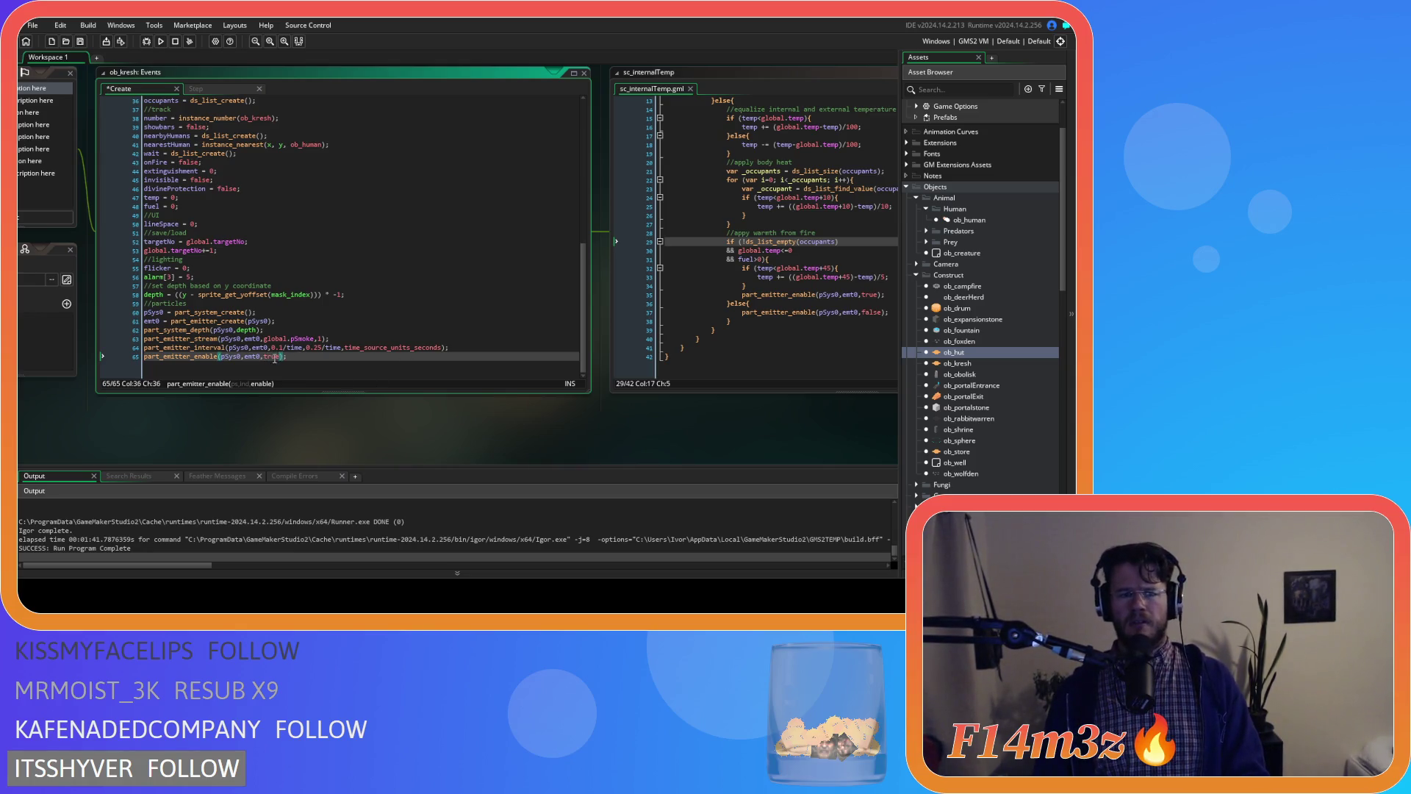
pyautogui.doubleClick(964, 364)
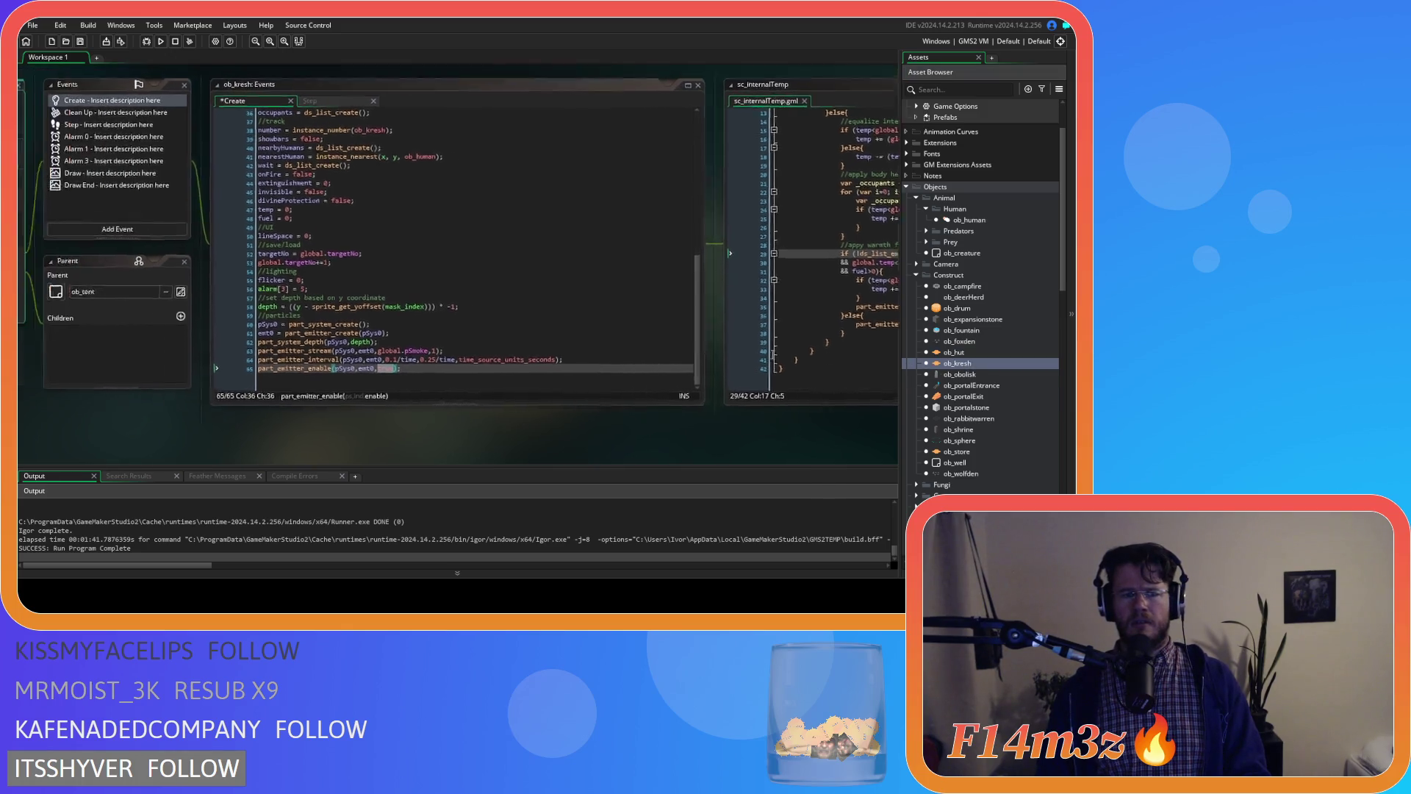
# - Change ob_hut's Create smoke emitter value on line 70 from false to true
pyautogui.doubleClick(956, 353)
pyautogui.doubleClick(531, 384)
pyautogui.write('true')
# - Rebuild and run the project, then bring sc_internalTemp back into view
pyautogui.press('F5')
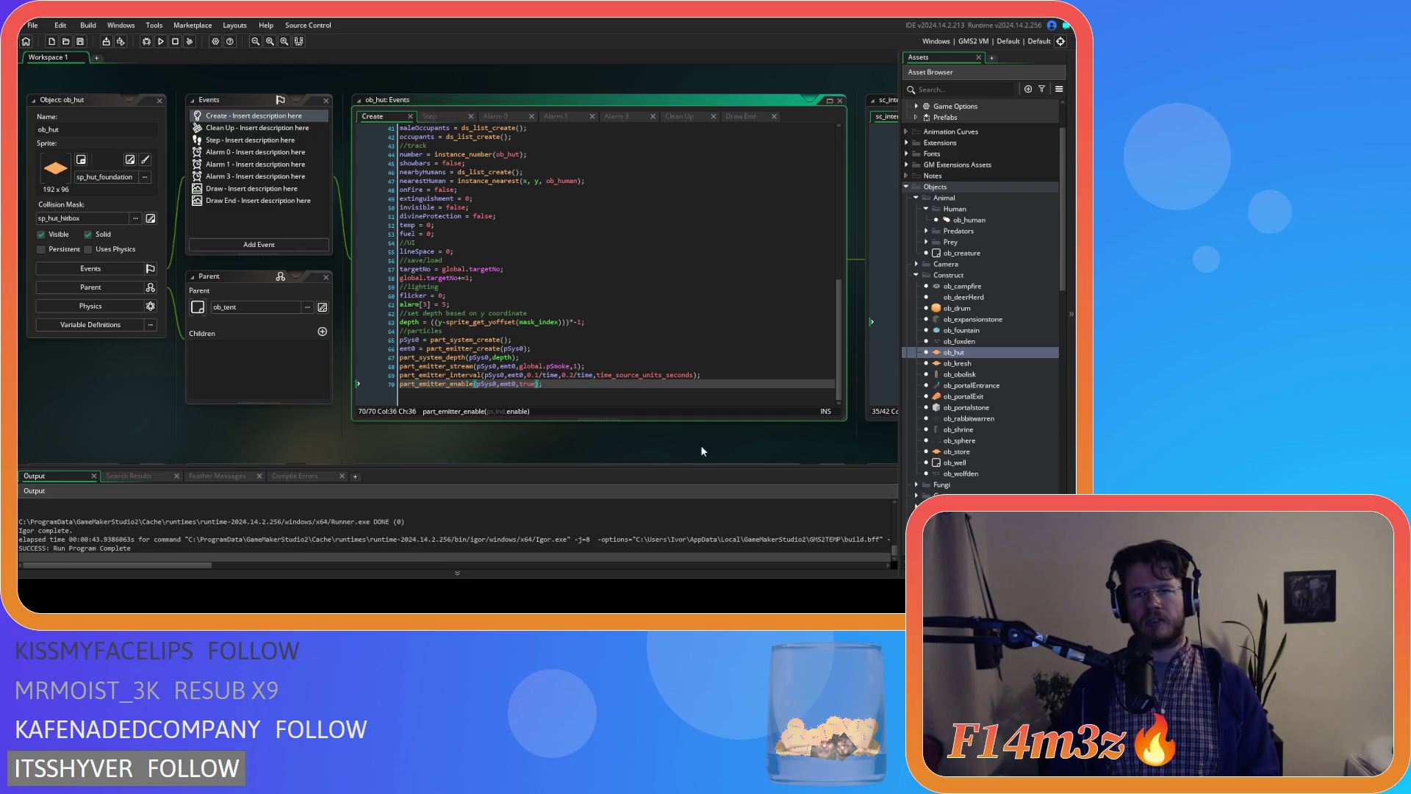
pyautogui.moveTo(700, 446); pyautogui.dragTo(144, 463)
pyautogui.moveTo(490, 456)
pyautogui.mouseDown()
pyautogui.moveTo(691, 370)
pyautogui.moveTo(704, 388)
pyautogui.moveTo(669, 405)
pyautogui.mouseUp()
pyautogui.moveTo(264, 416)
pyautogui.mouseDown()
pyautogui.moveTo(421, 426)
pyautogui.moveTo(160, 432)
pyautogui.mouseUp()
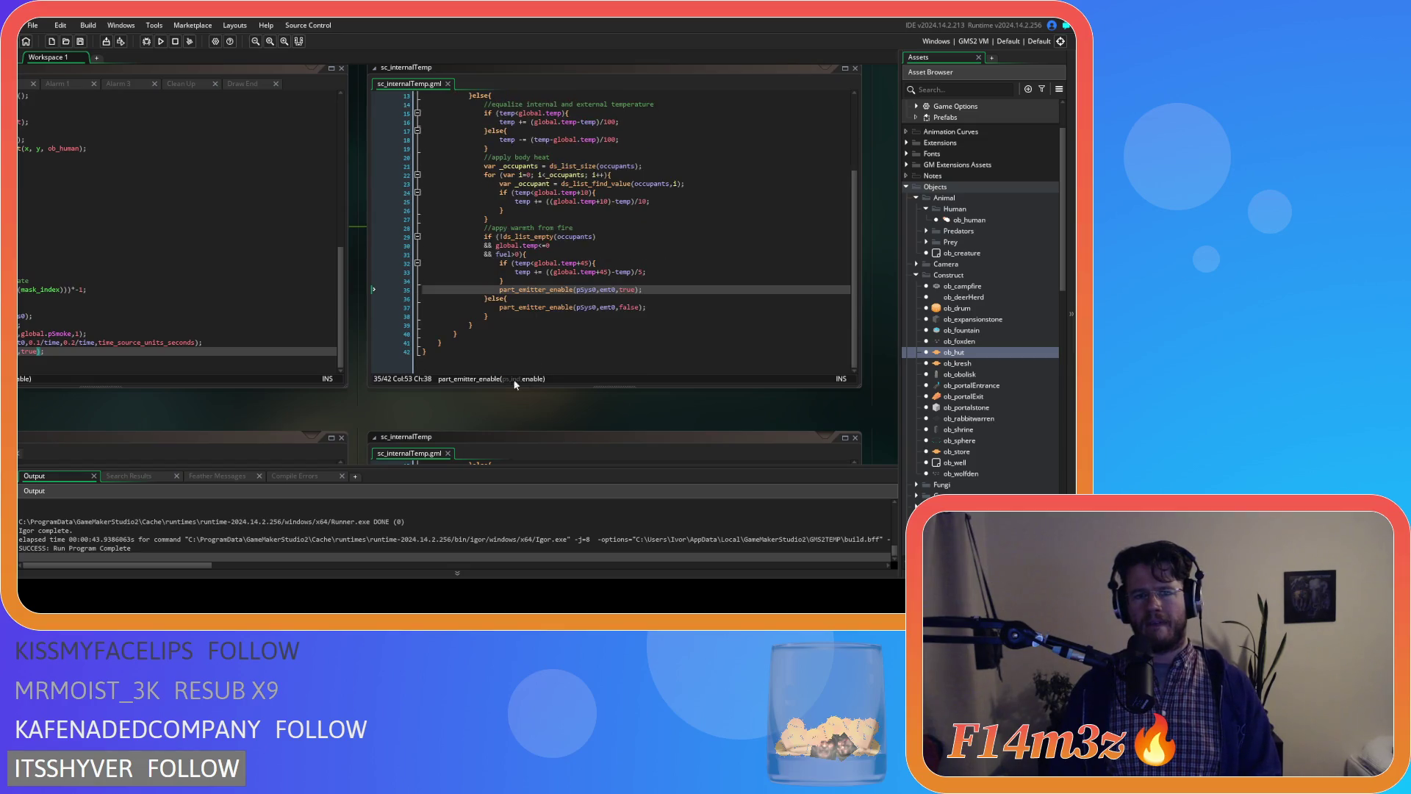
# - Revert ob_hut's smoke emitter value from true back to false
pyautogui.moveTo(385, 408)
pyautogui.mouseDown()
pyautogui.moveTo(622, 406)
pyautogui.moveTo(399, 391)
pyautogui.mouseUp()
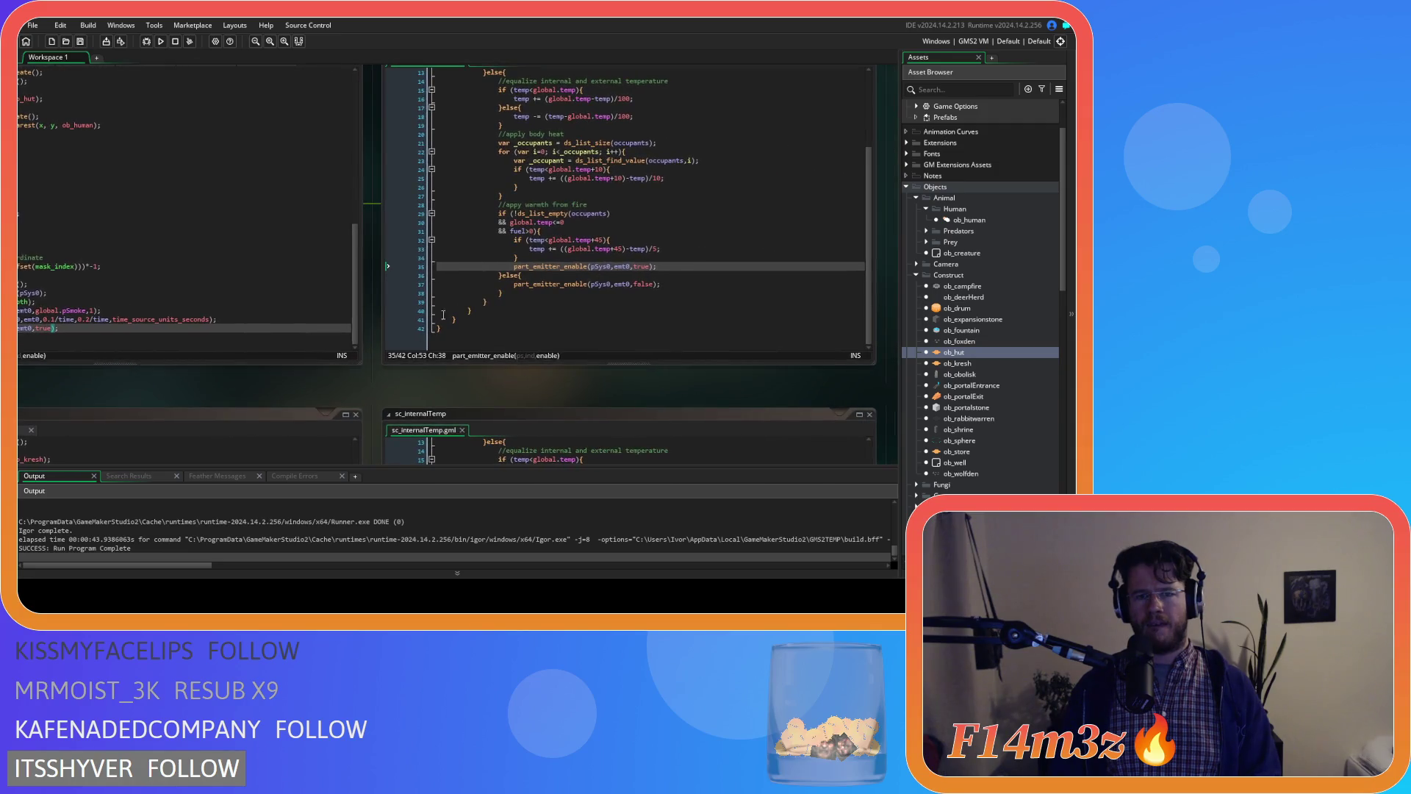
pyautogui.click(584, 232)
pyautogui.press('Left')
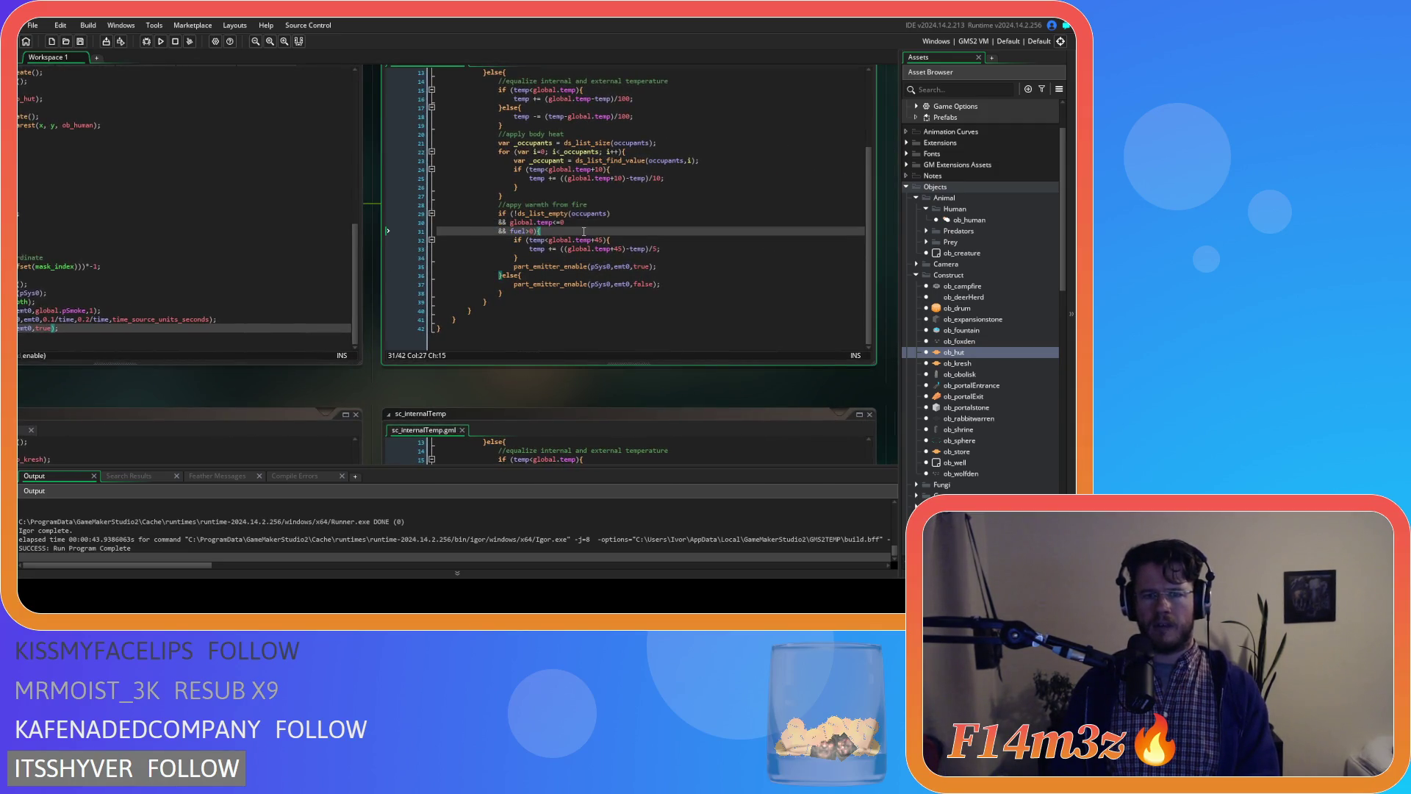
pyautogui.scroll(3, 583, 232)
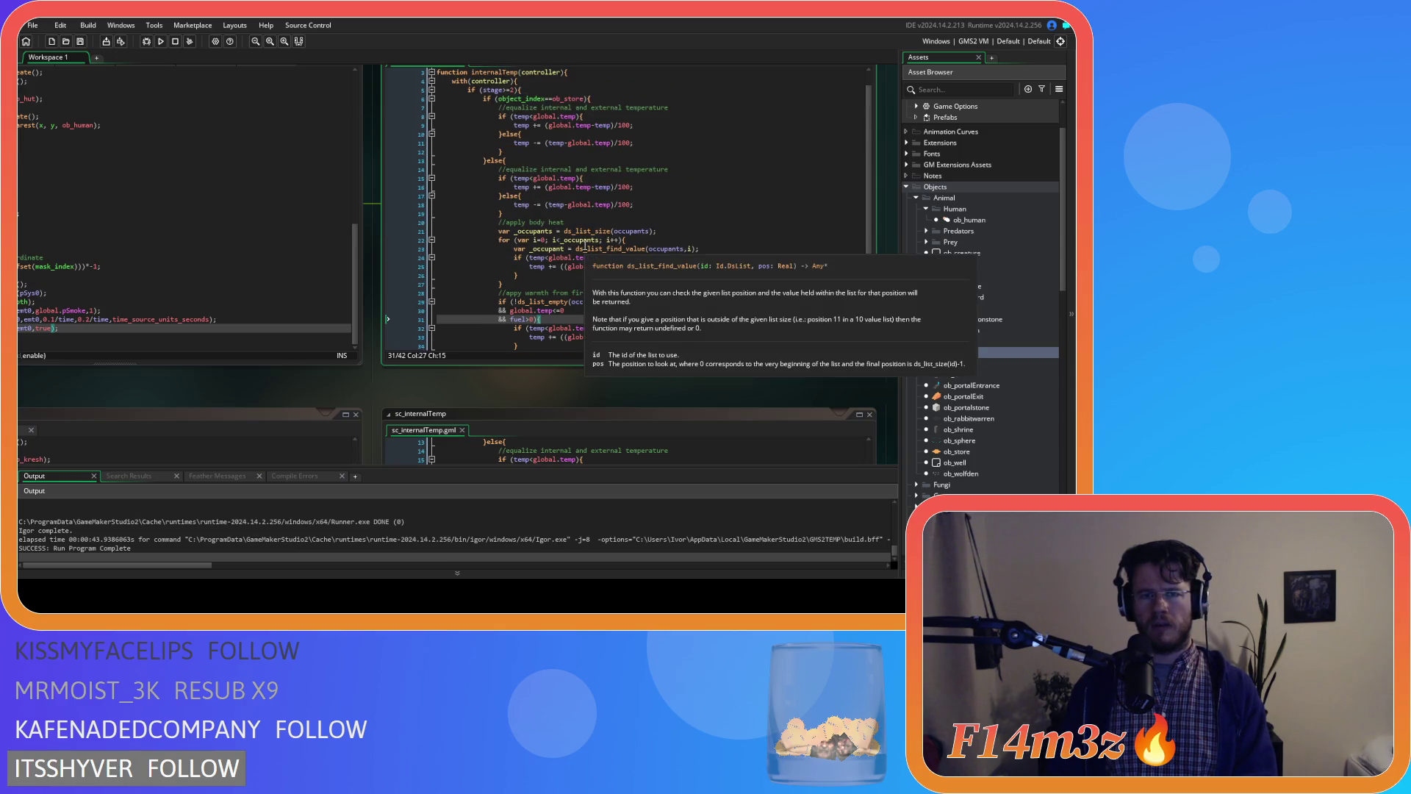
pyautogui.scroll(-3, 586, 247)
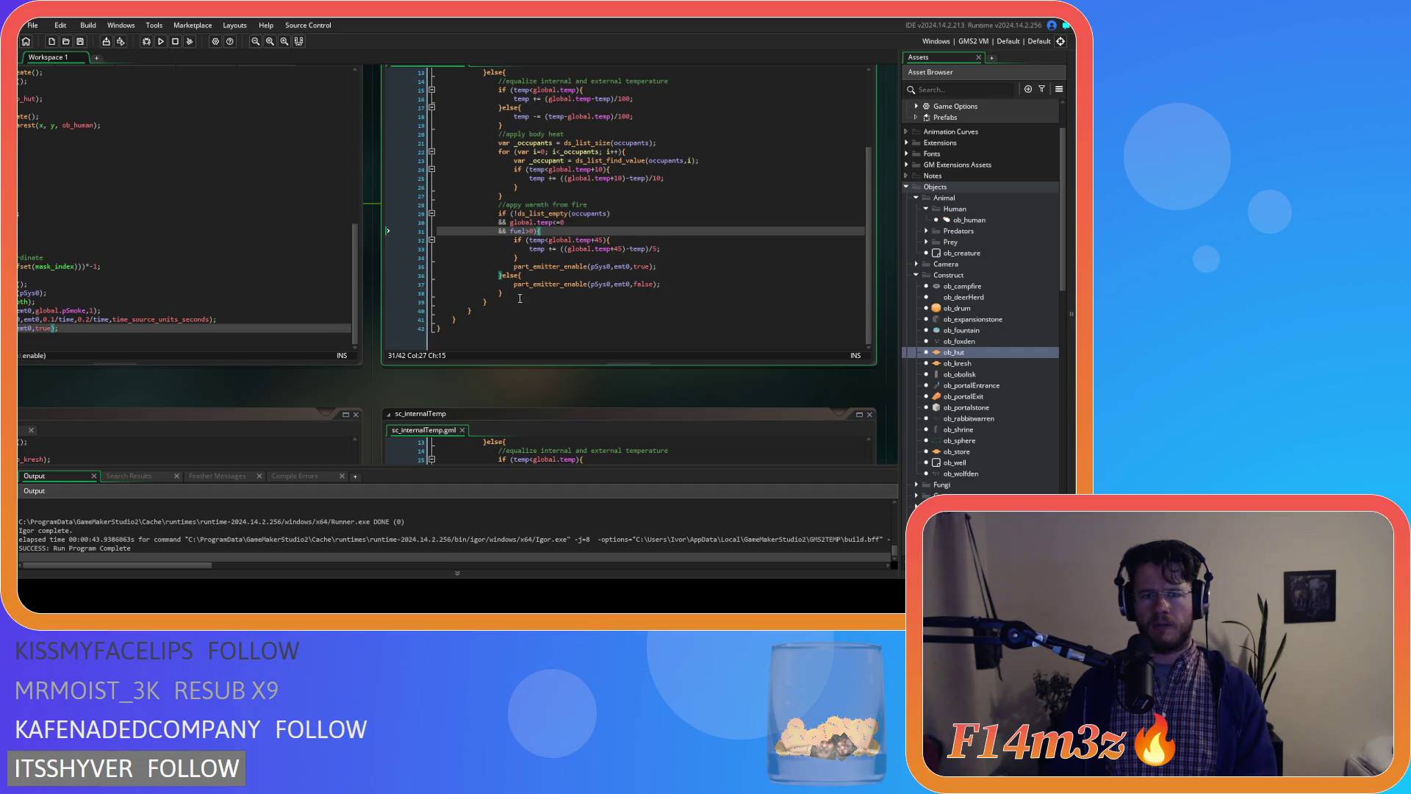
pyautogui.moveTo(360, 400); pyautogui.dragTo(460, 387)
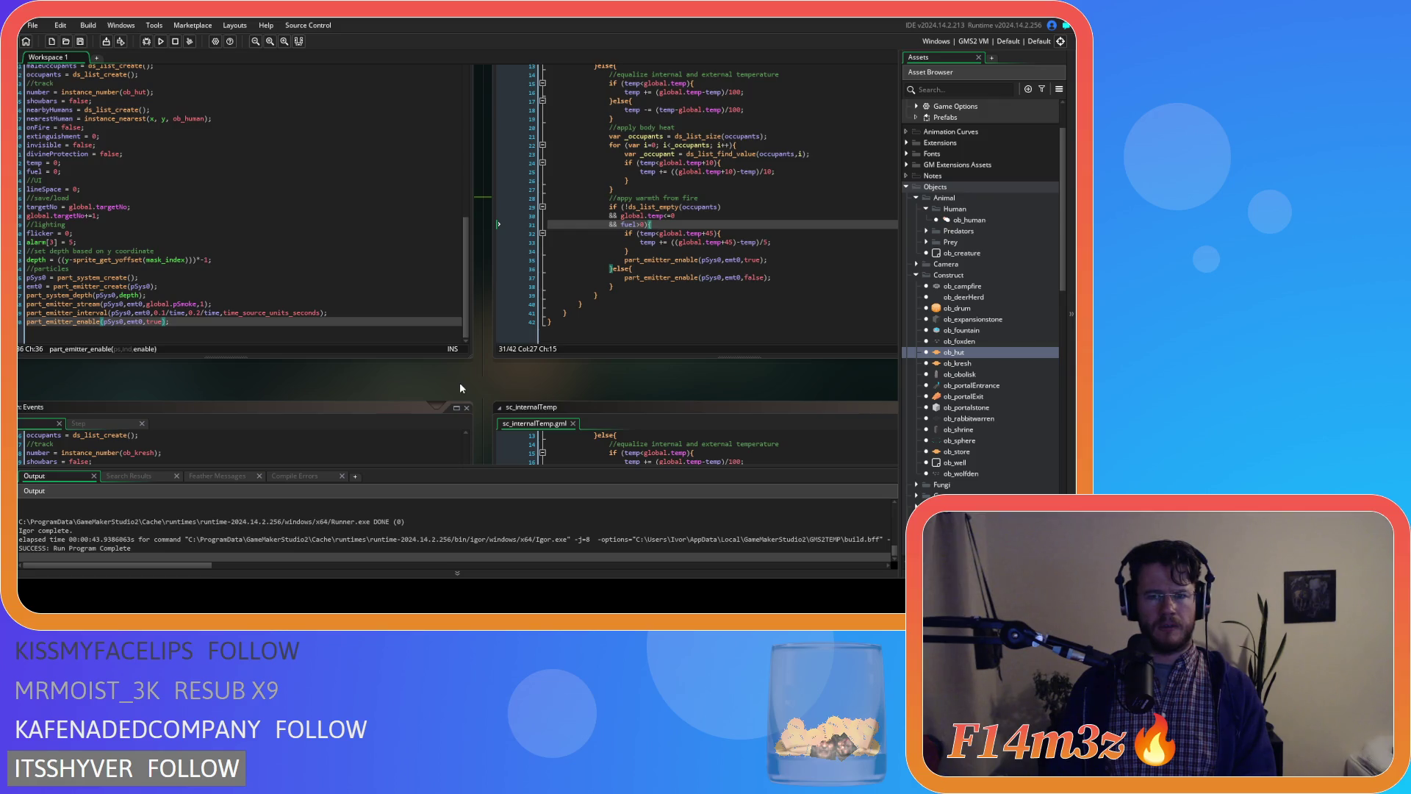
pyautogui.click(158, 322)
pyautogui.doubleClick(158, 322)
pyautogui.write('false')
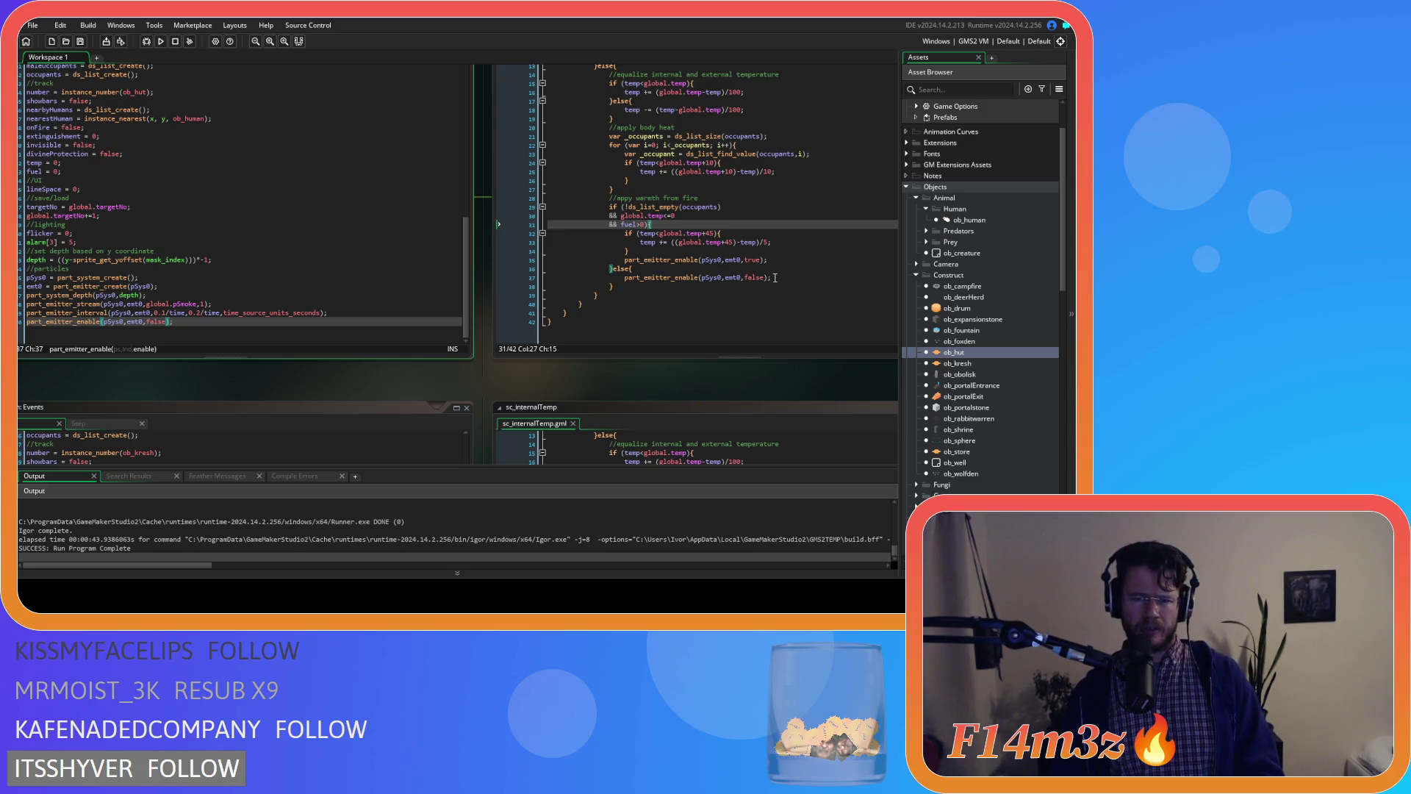
pyautogui.doubleClick(155, 322)
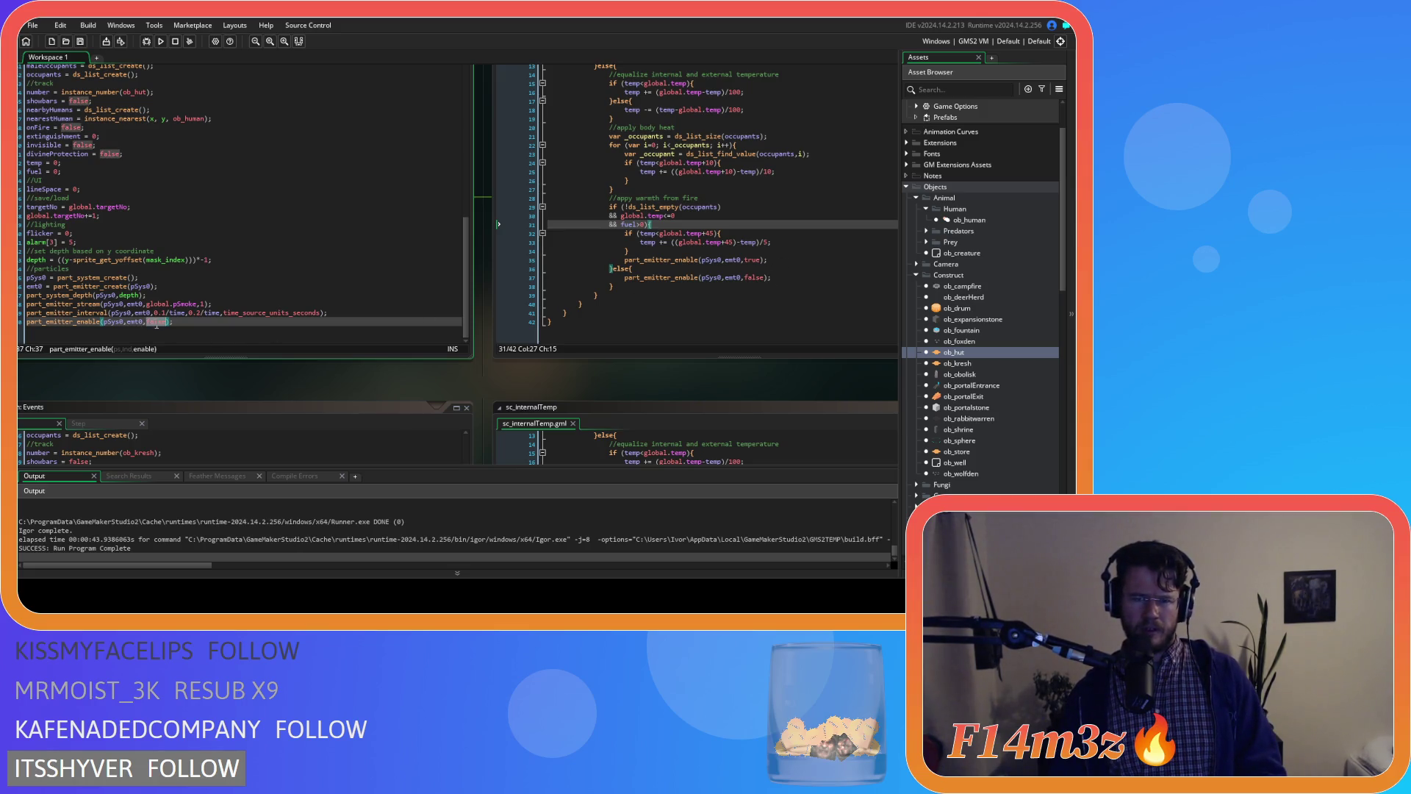
# - Cut the part_emitter_enable statement on line 35 from sc_internalTemp, remove the blank line, and open ob_human
pyautogui.moveTo(771, 261); pyautogui.dragTo(617, 263)
pyautogui.hotkey('ctrl', 'c')
pyautogui.moveTo(770, 261); pyautogui.dragTo(541, 259)
pyautogui.press('Delete')
pyautogui.press('BackSpace')
pyautogui.press('BackSpace')
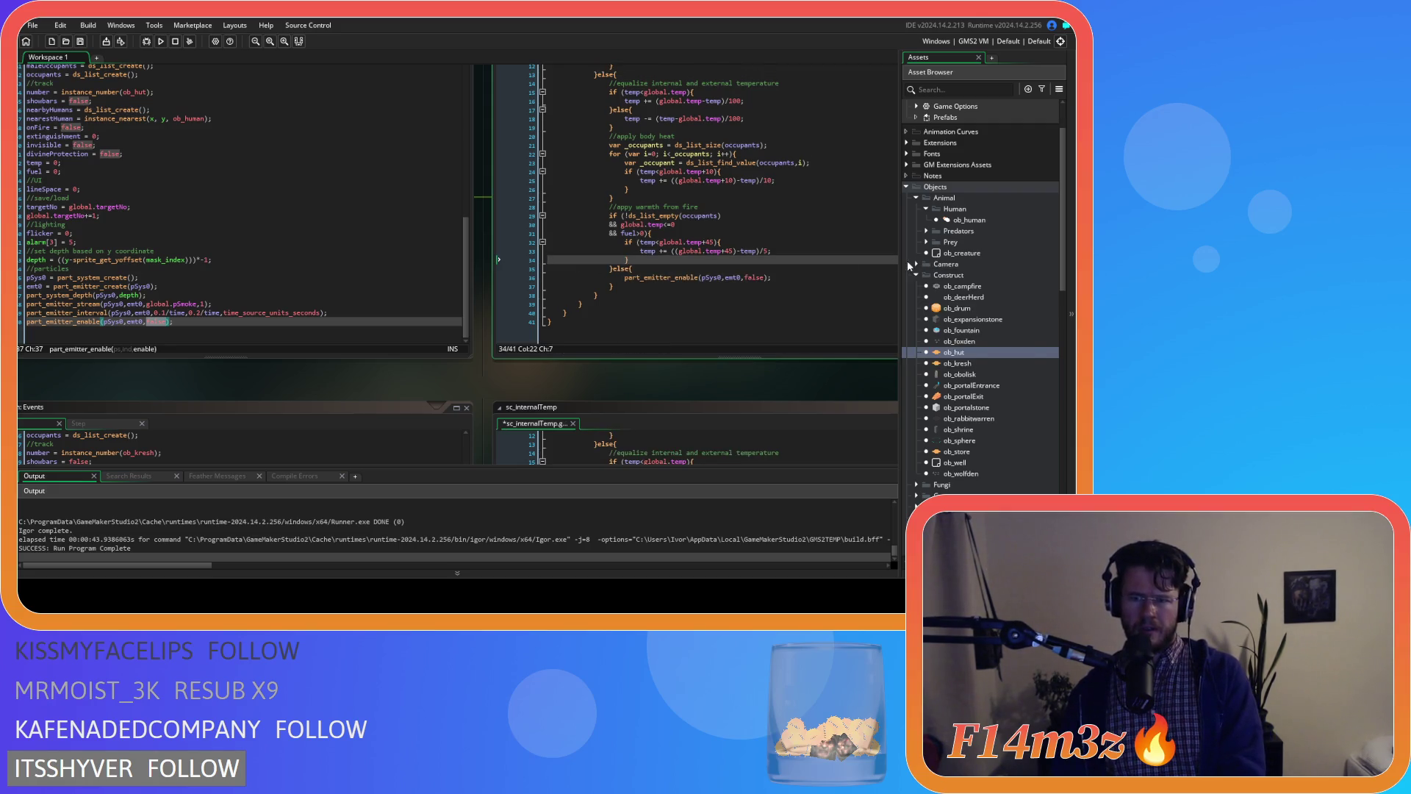
pyautogui.doubleClick(970, 220)
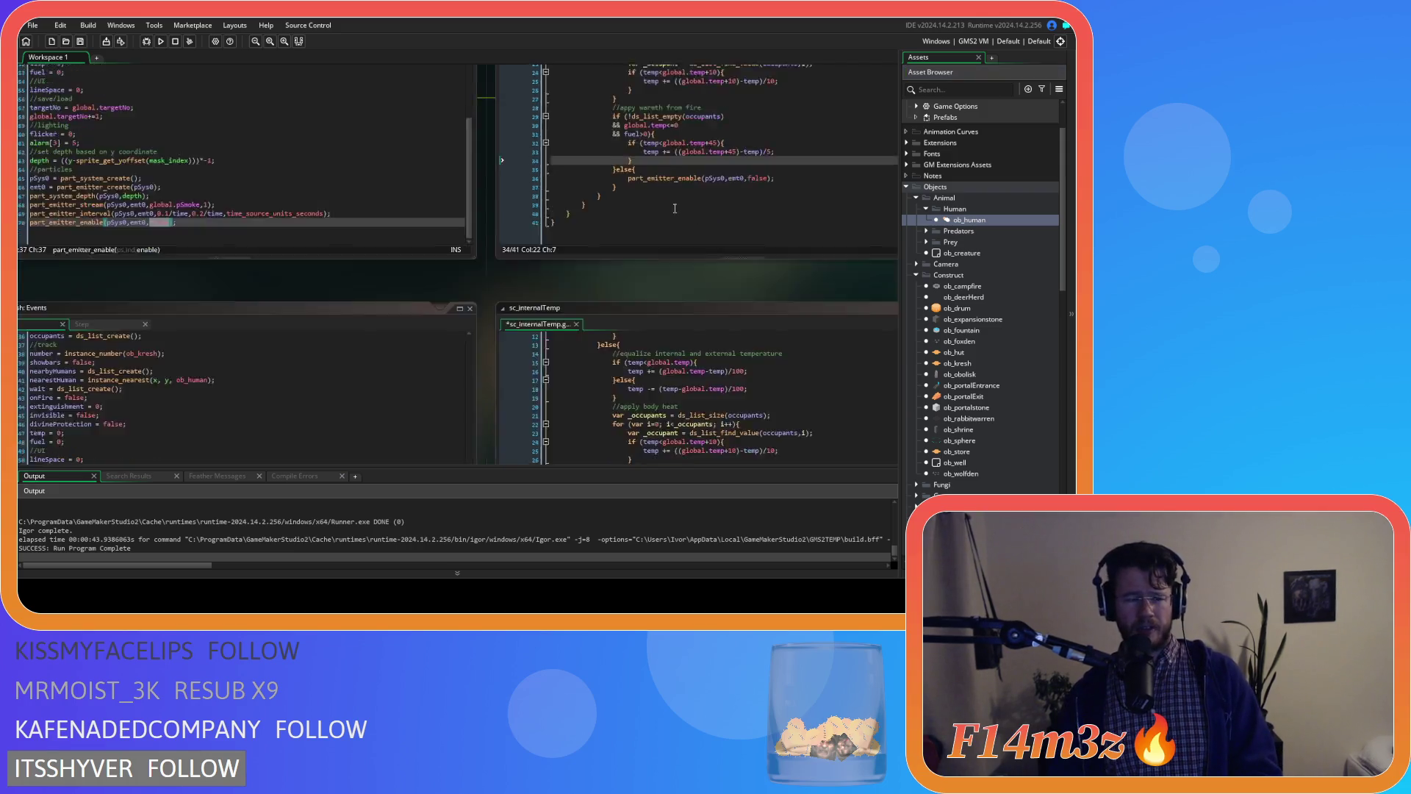
# - Find state_fuel in ob_human's Create code and paste the emitter-enable statement after line 1801's closing brace
pyautogui.click(375, 134)
pyautogui.hotkey('ctrl', 'f')
pyautogui.write('s')
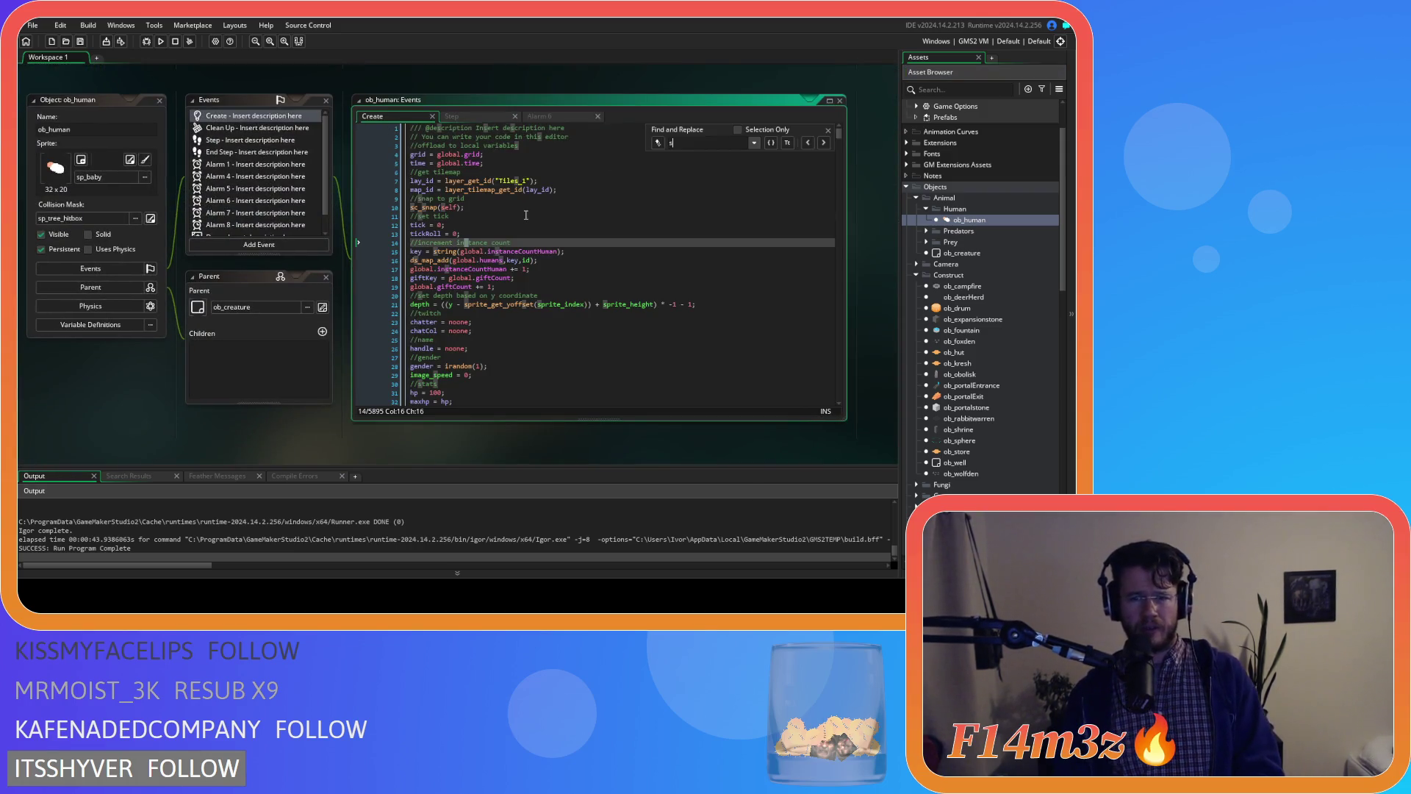
pyautogui.write('tate_')
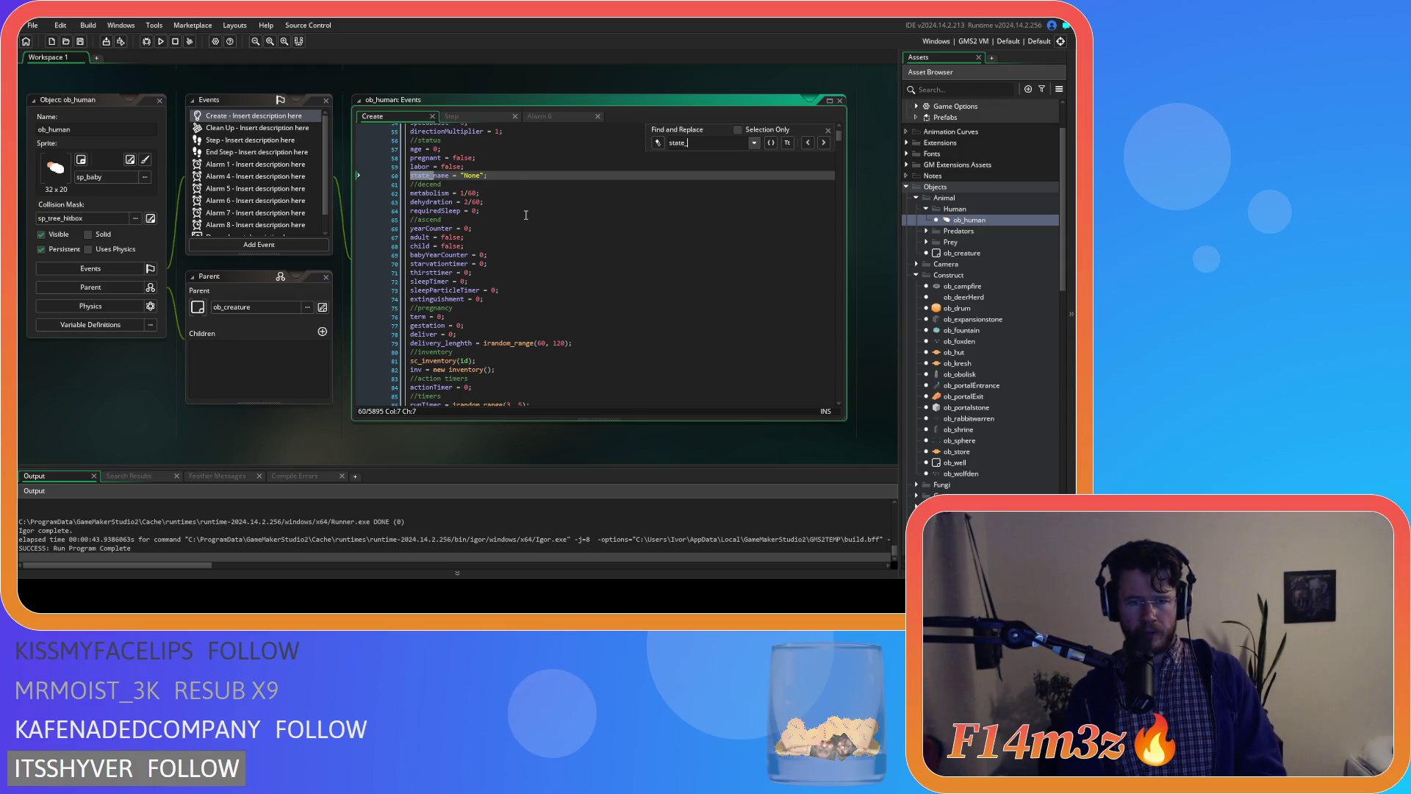
pyautogui.write('fuel')
pyautogui.scroll(-8, 526, 214)
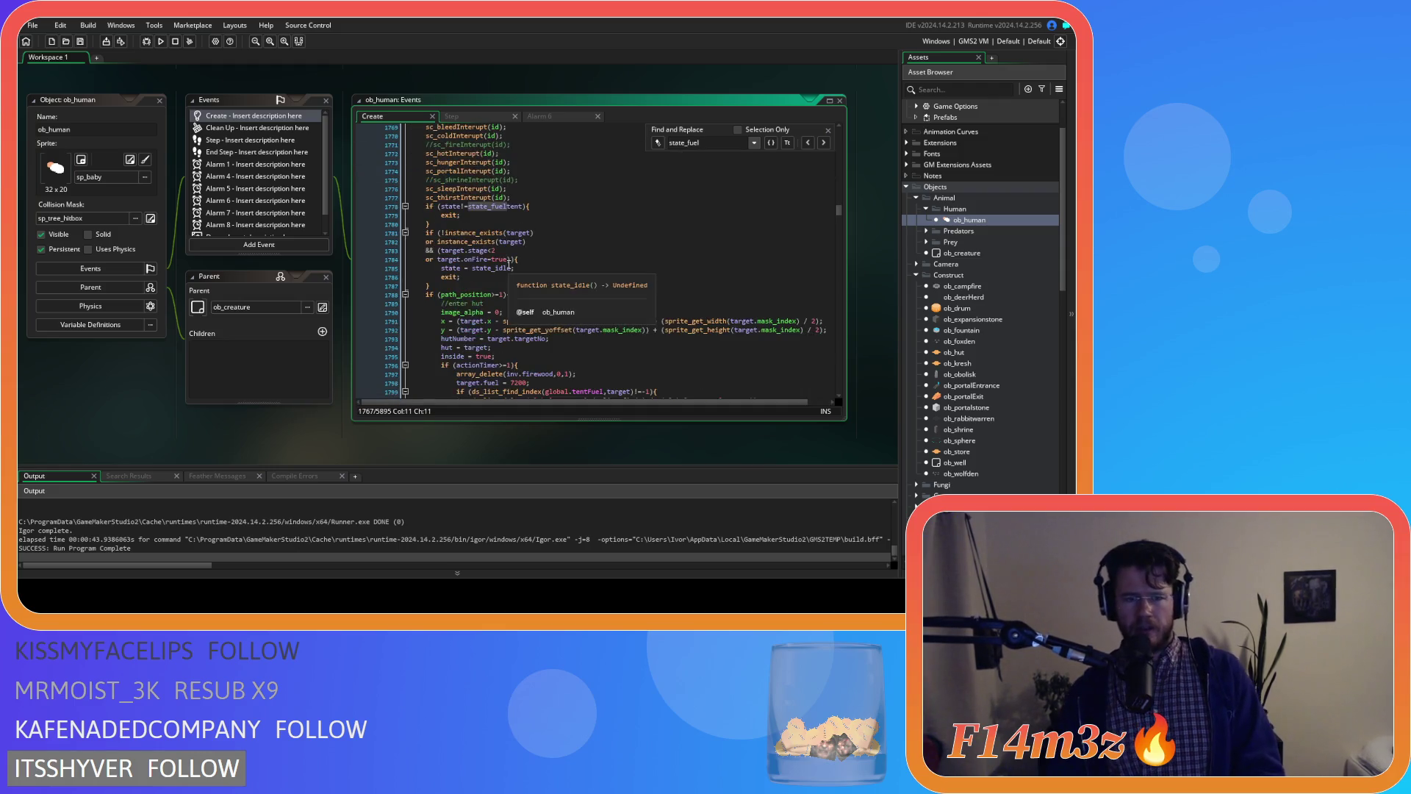
pyautogui.scroll(-2, 508, 263)
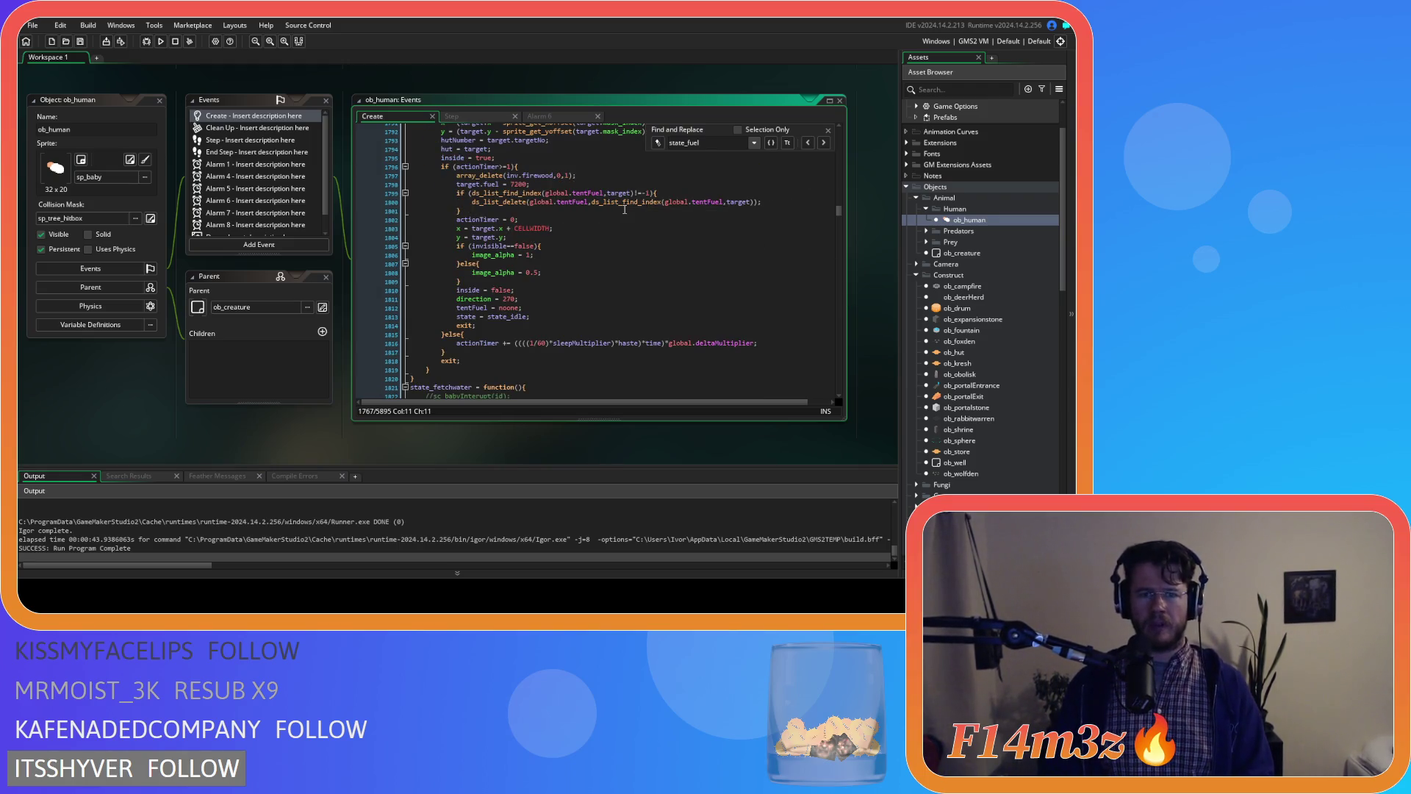
pyautogui.click(516, 211)
pyautogui.press('Return')
pyautogui.hotkey('ctrl', 'v')
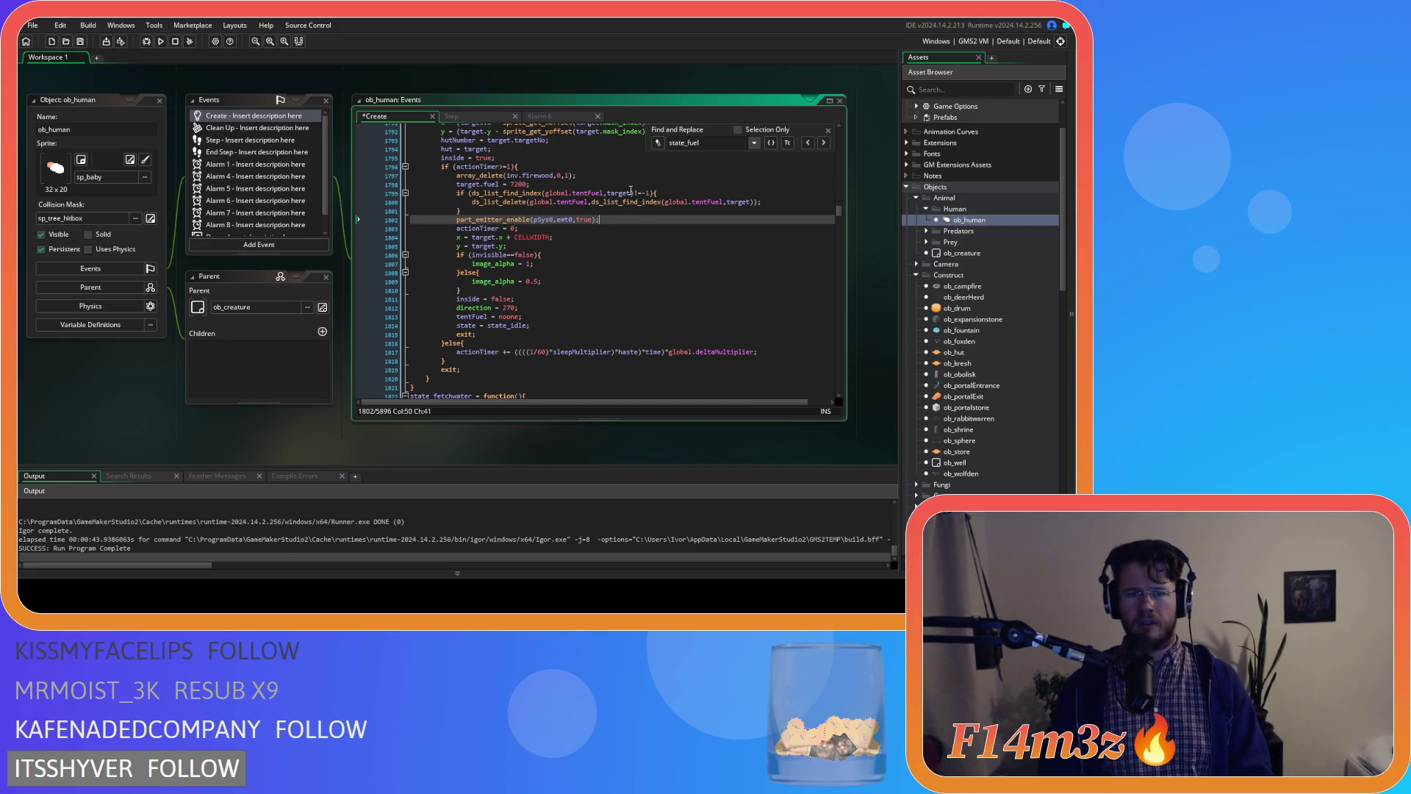
pyautogui.moveTo(524, 220)
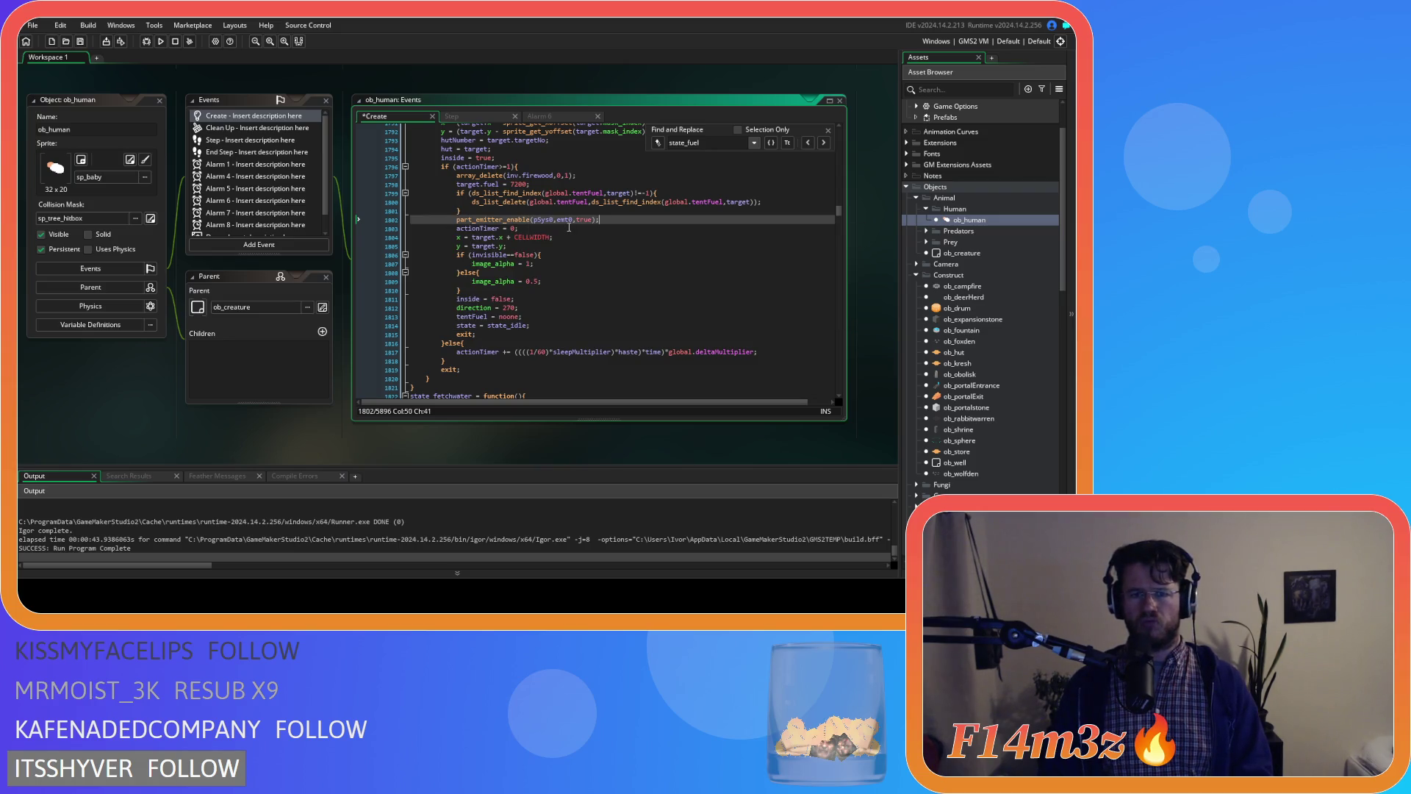
pyautogui.click(604, 174)
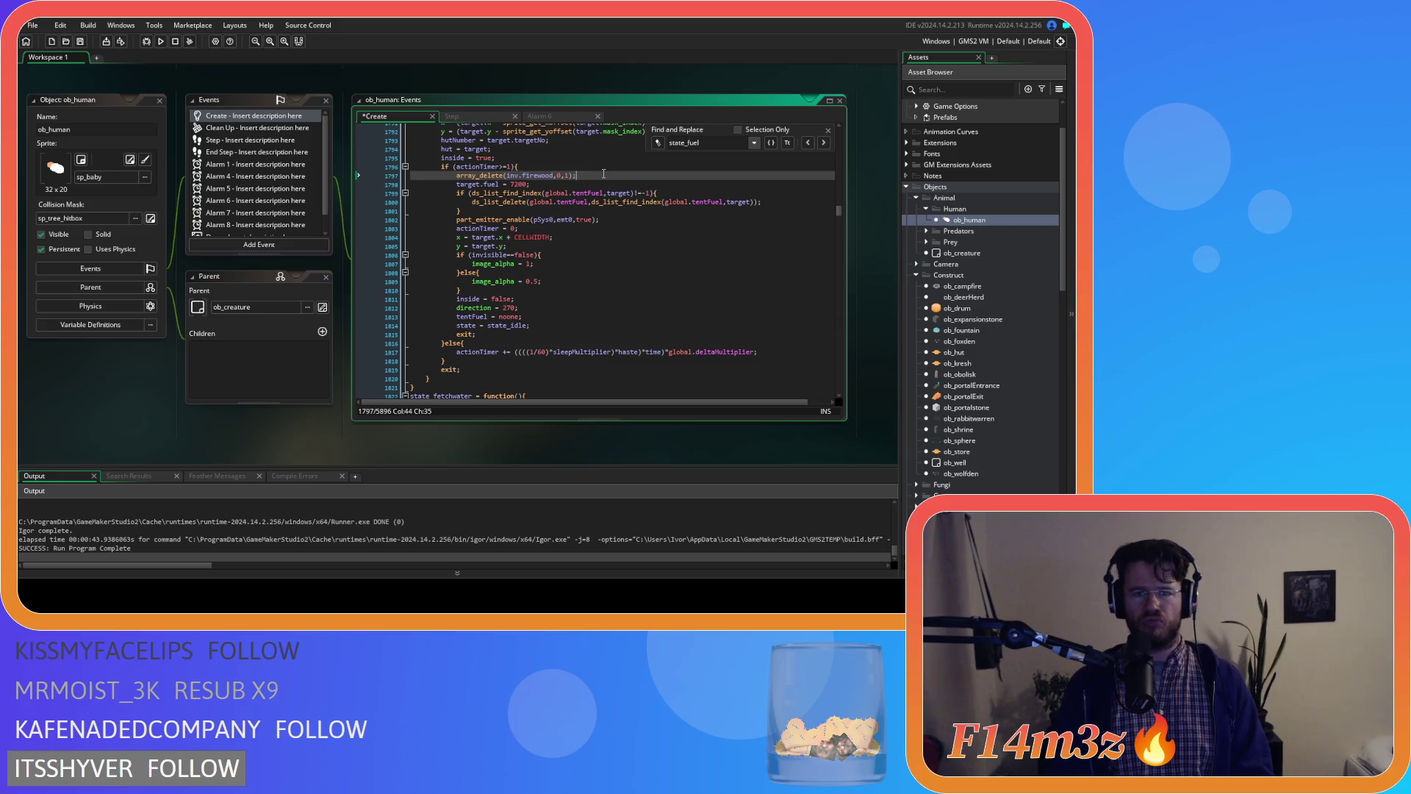
pyautogui.press('Return')
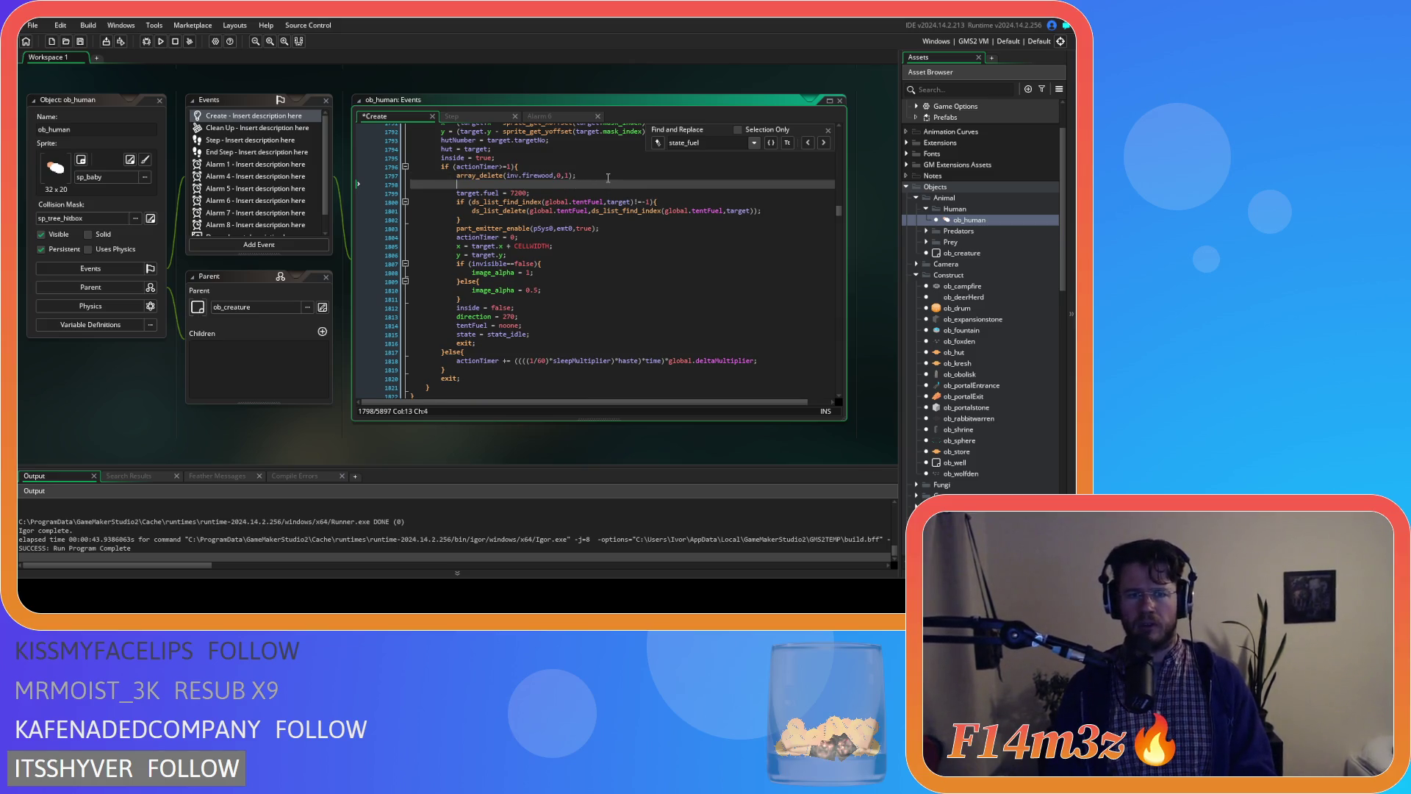
pyautogui.write('with')
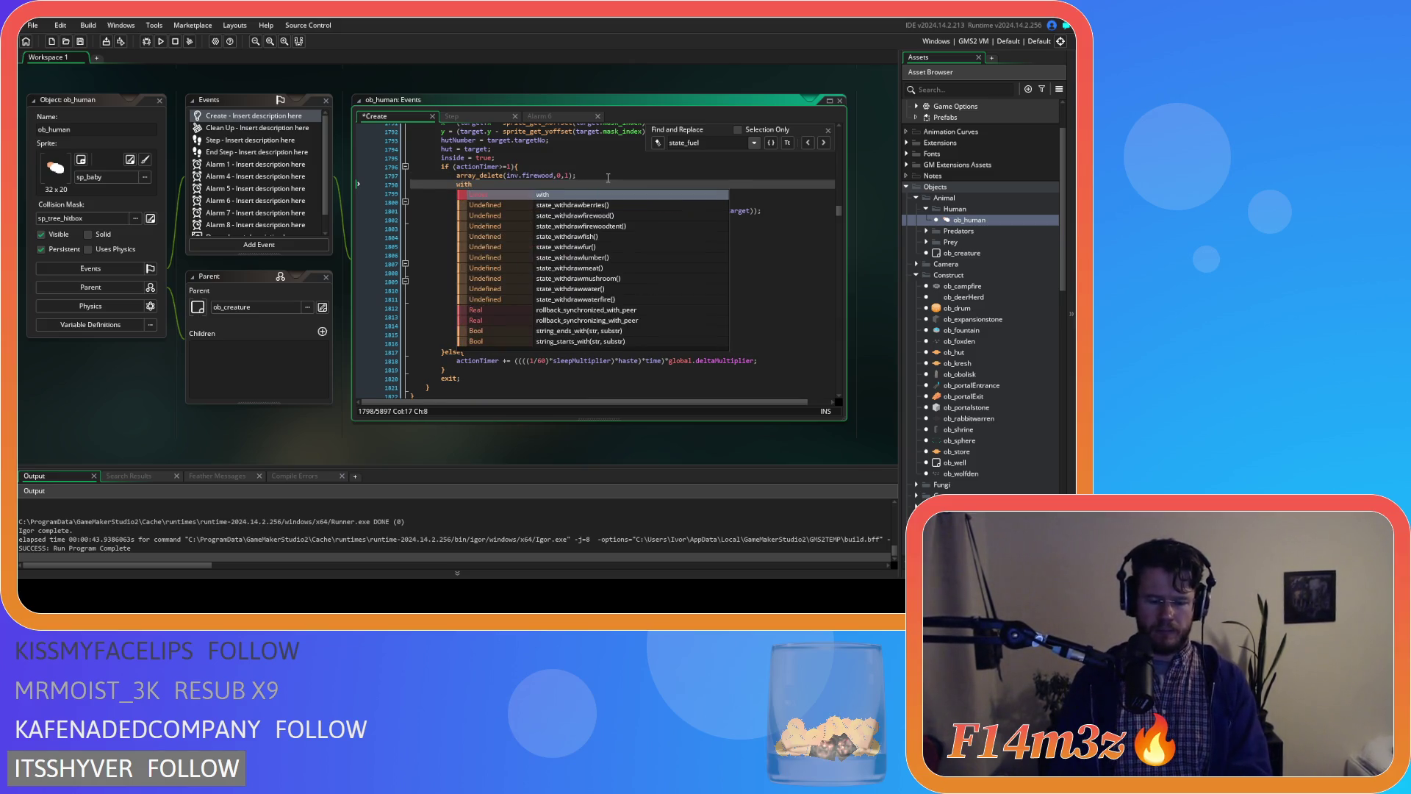
pyautogui.write('(target){')
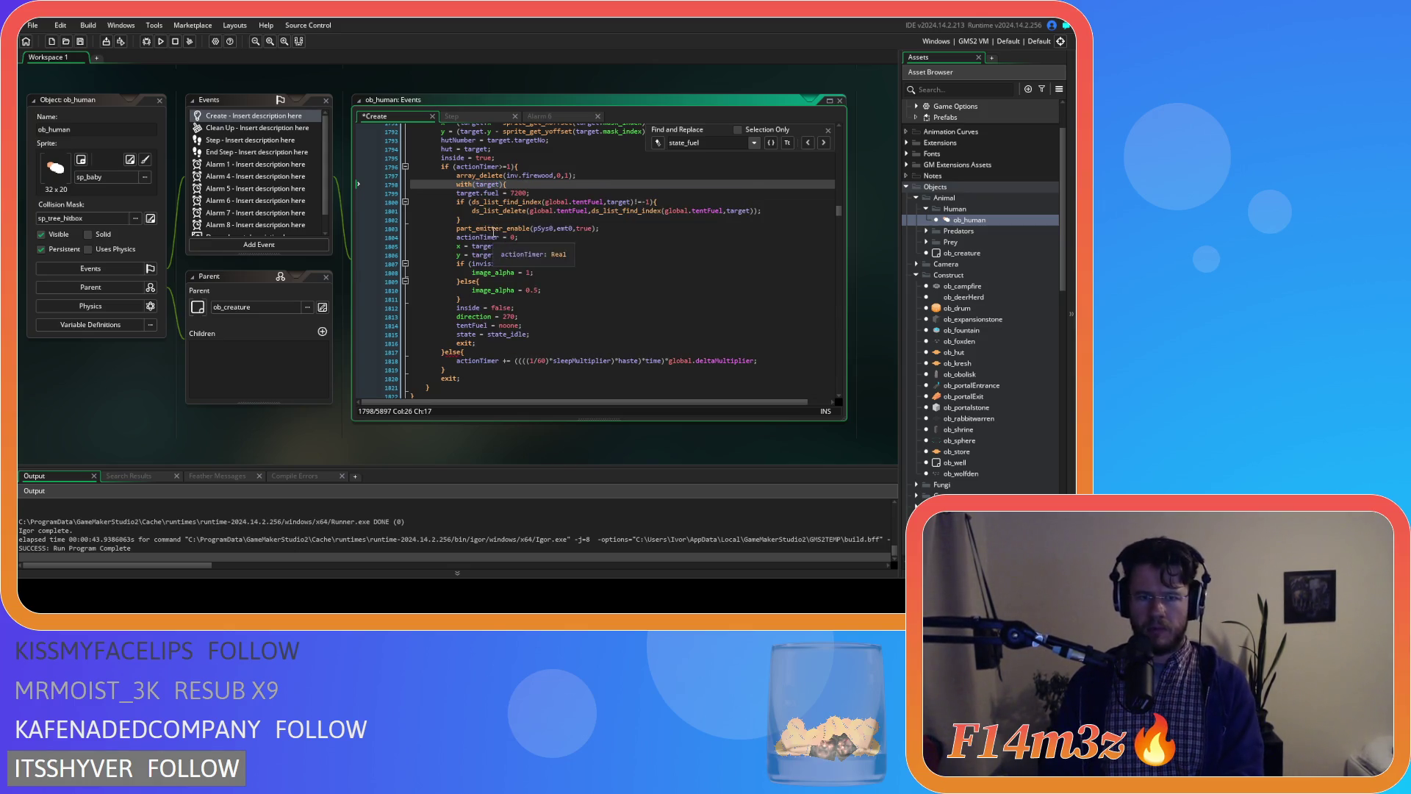
pyautogui.moveTo(601, 227); pyautogui.dragTo(418, 193)
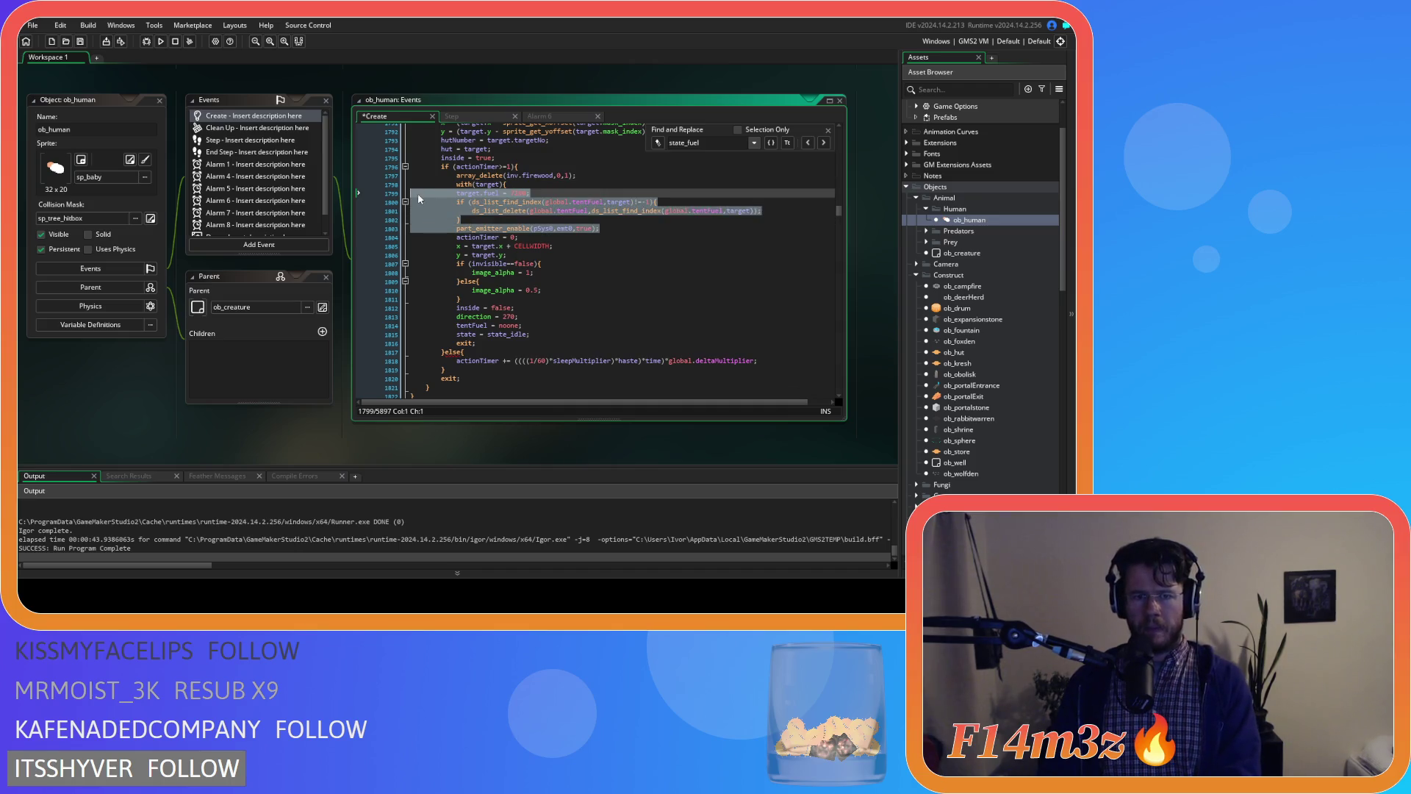
pyautogui.hotkey('ctrl', 'x')
pyautogui.hotkey('ctrl', 'z')
pyautogui.moveTo(601, 228); pyautogui.dragTo(385, 193)
pyautogui.press('Tab')
pyautogui.click(633, 228)
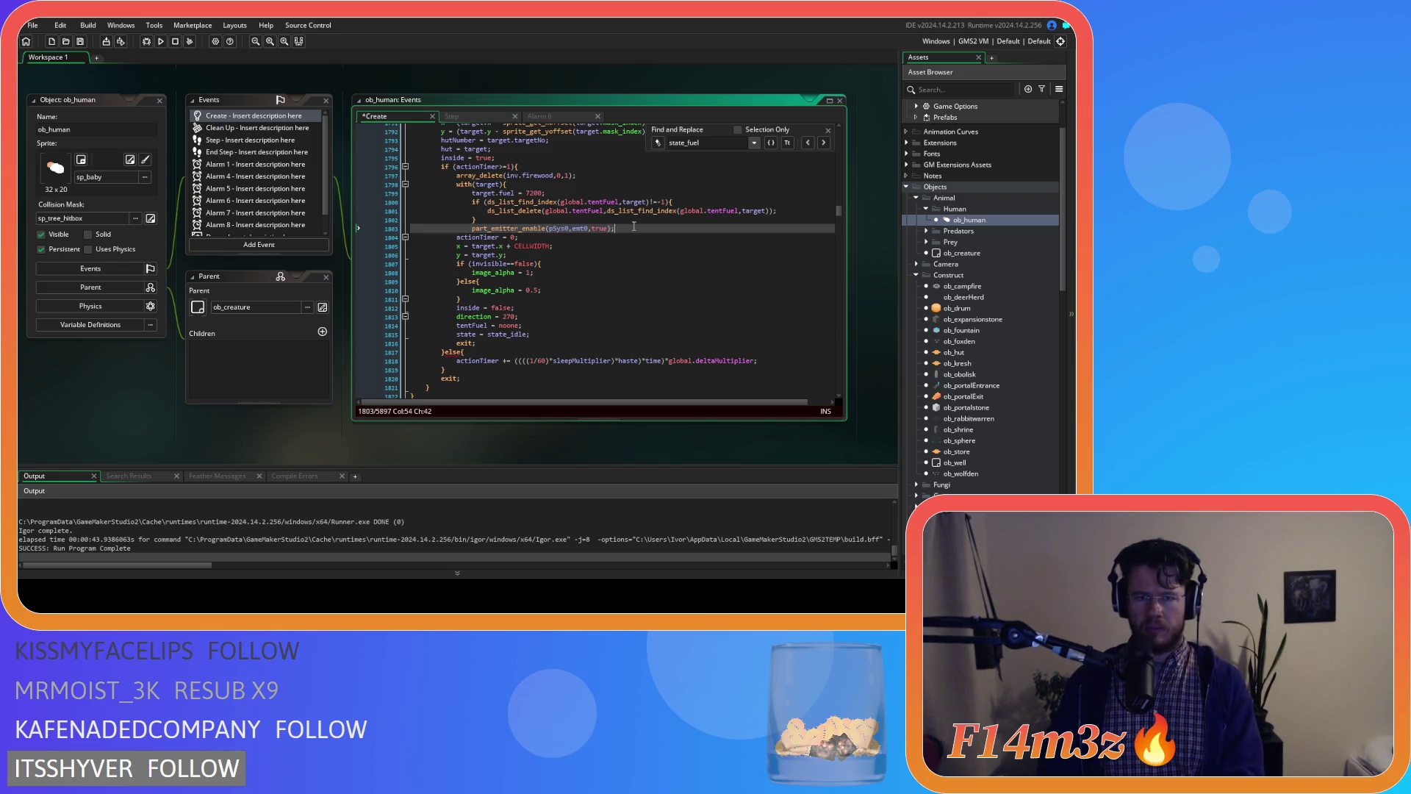
pyautogui.press('Return')
pyautogui.press('Up')
pyautogui.press('Up')
pyautogui.press('Up')
pyautogui.press('Delete')
pyautogui.press('Delete')
pyautogui.press('Delete')
pyautogui.doubleClick(634, 200)
pyautogui.write('id')
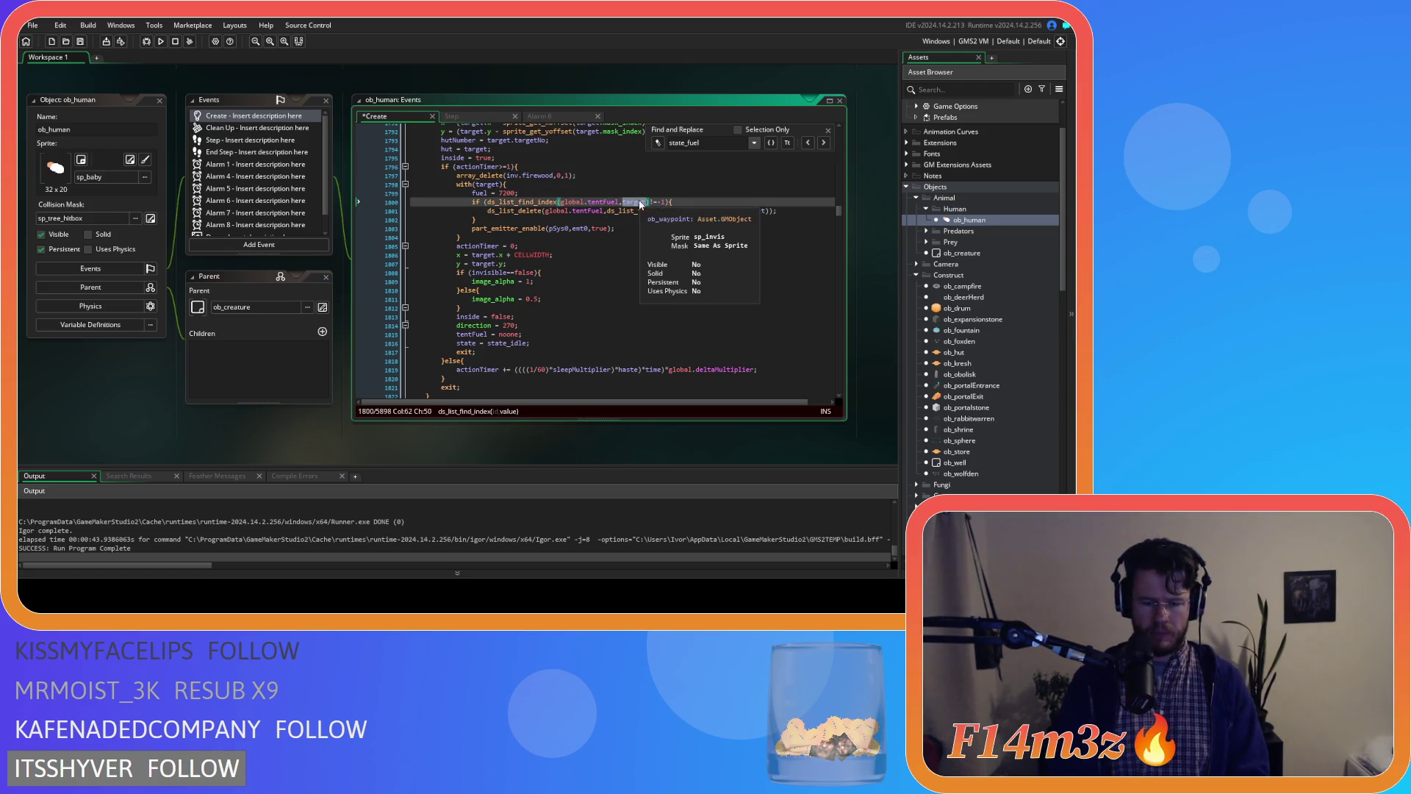
pyautogui.click(778, 195)
pyautogui.doubleClick(753, 211)
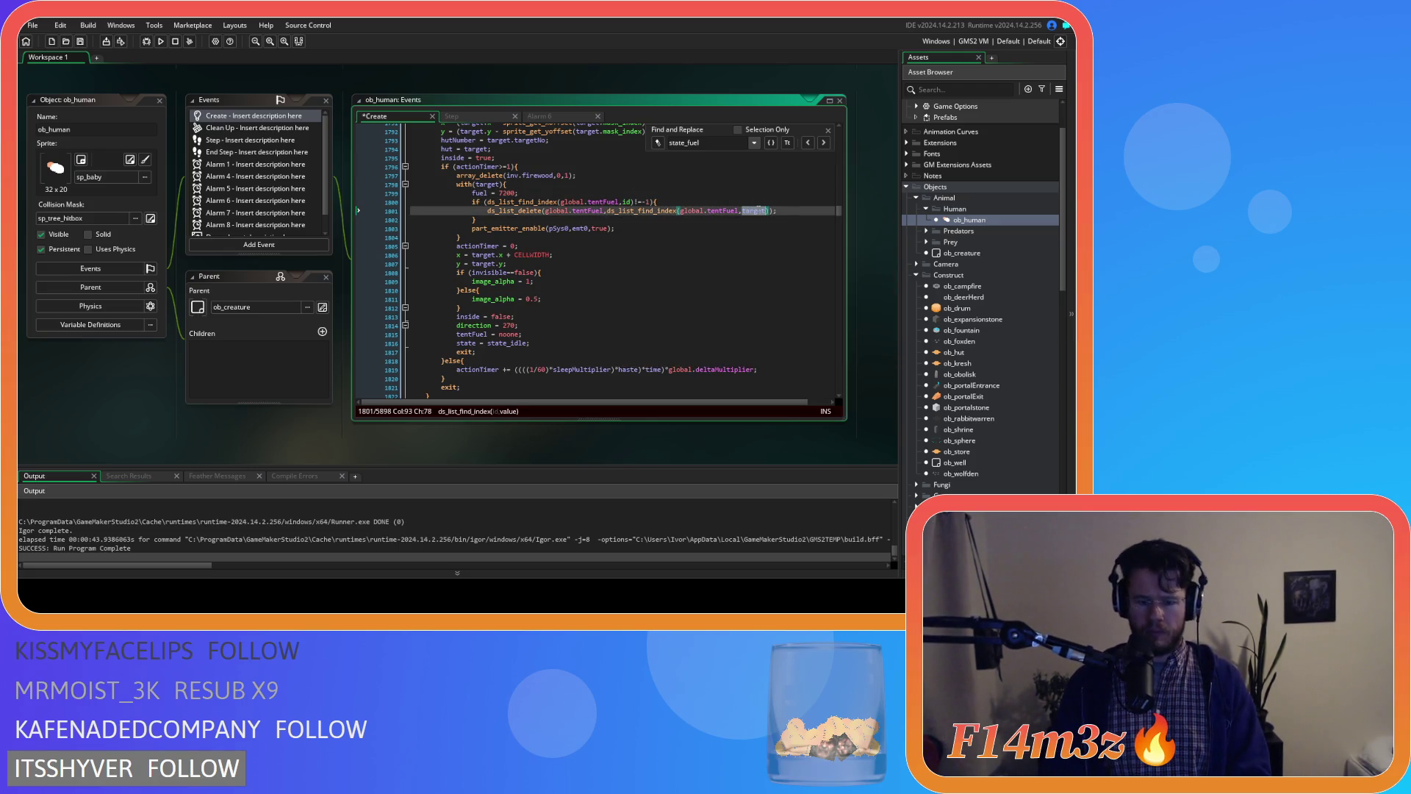
pyautogui.write('id')
pyautogui.click(644, 229)
pyautogui.hotkey('ctrl', 's')
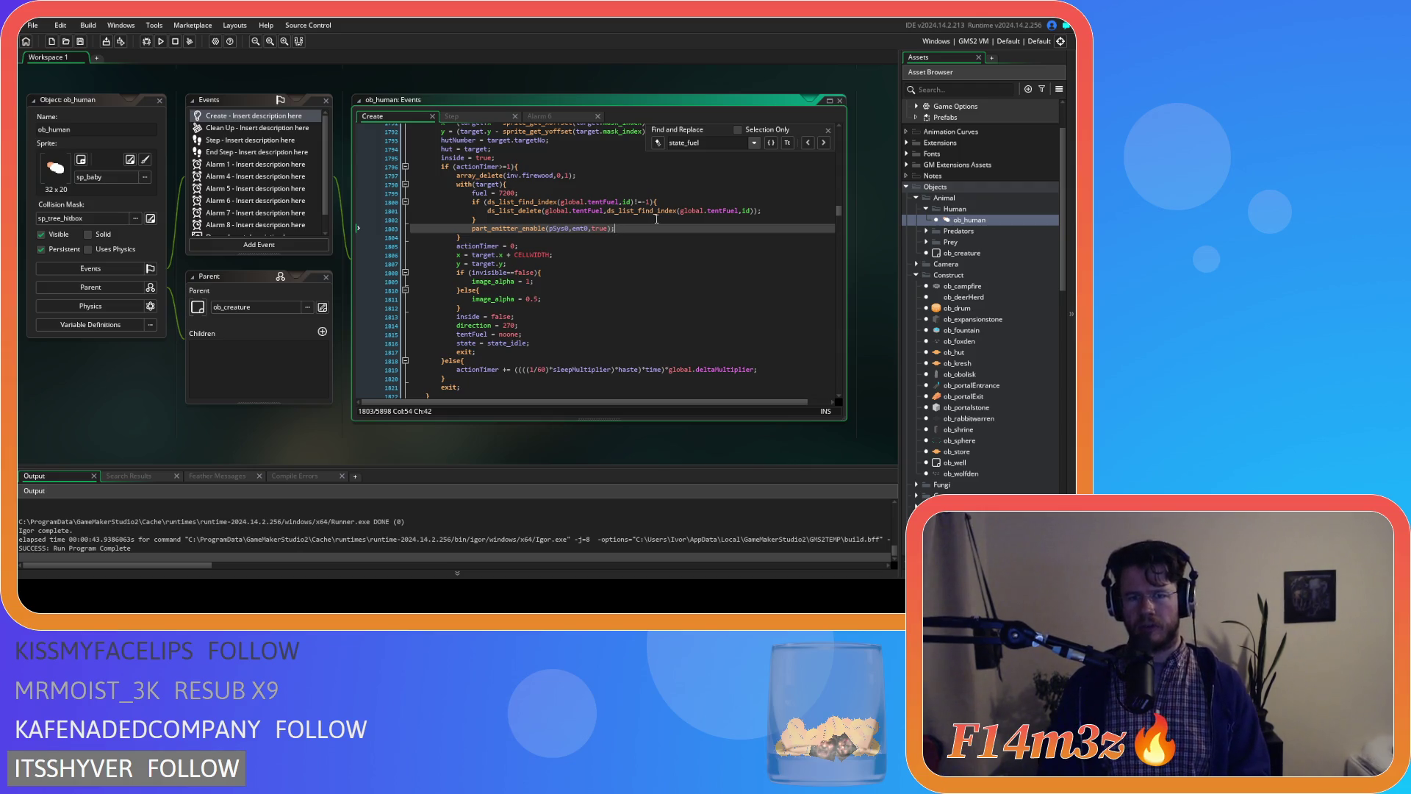
pyautogui.hotkey('ctrl', 'z')
pyautogui.hotkey('ctrl', 'z')
pyautogui.hotkey('ctrl', 'z')
pyautogui.hotkey('ctrl', 'z')
pyautogui.hotkey('ctrl', 'z')
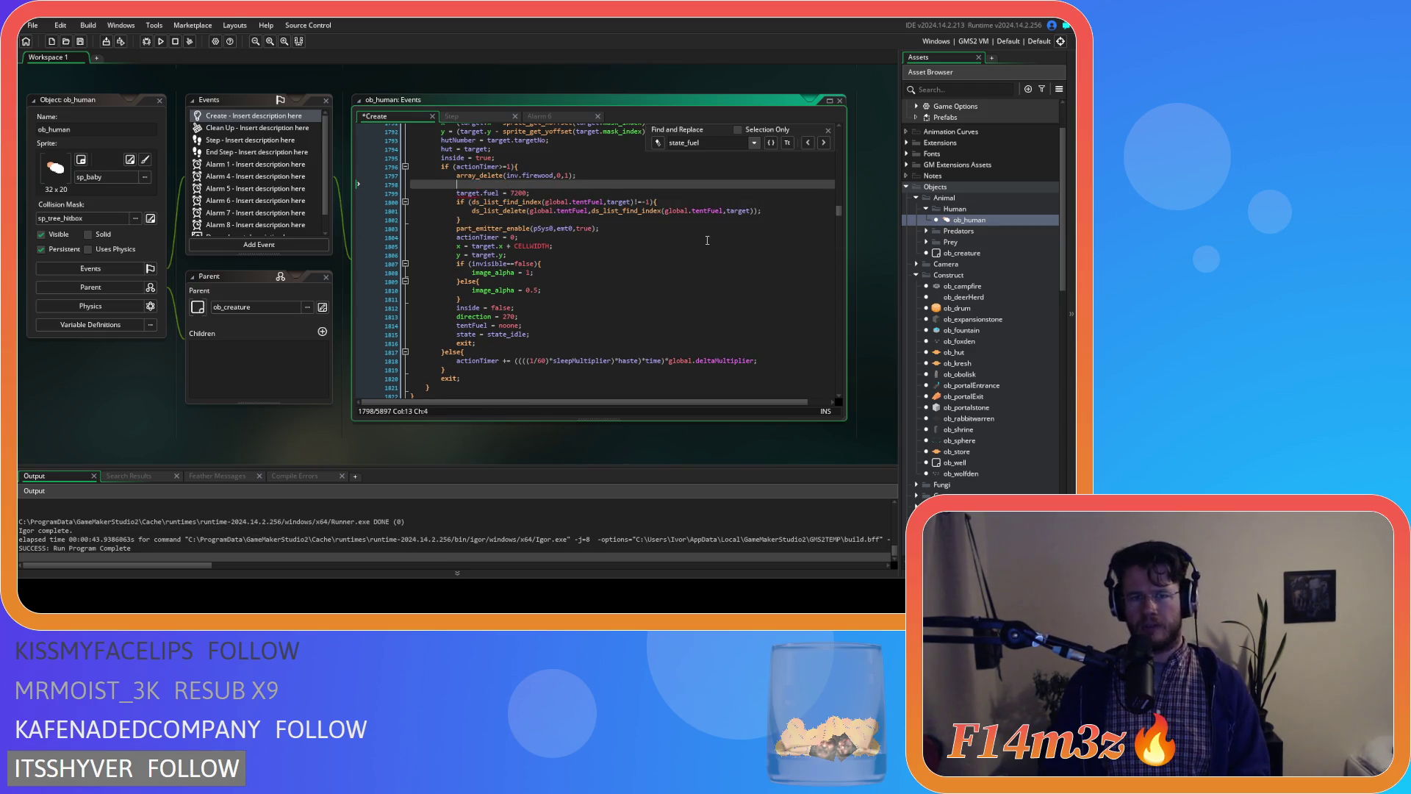
pyautogui.hotkey('ctrl', 'z')
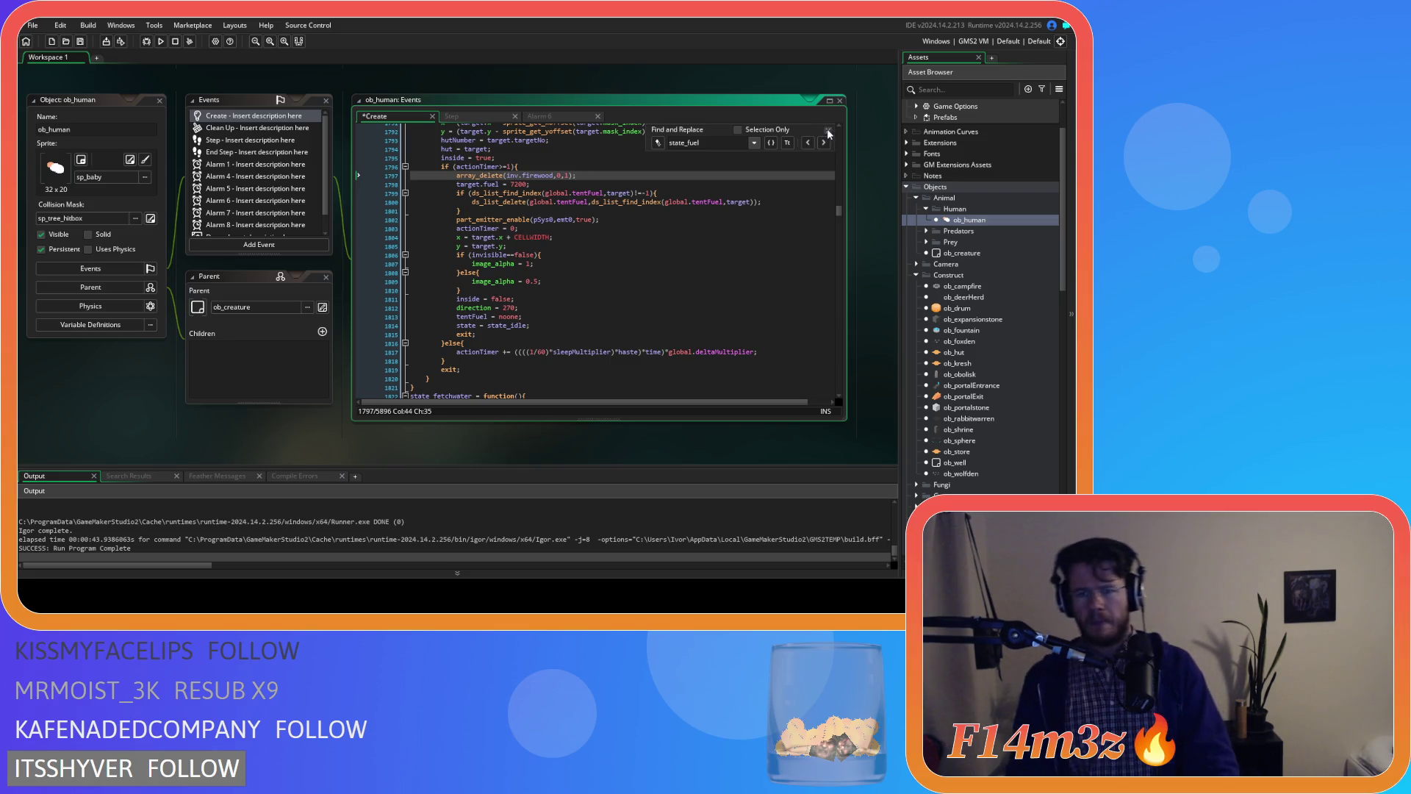
pyautogui.hotkey('ctrl', 'z')
pyautogui.hotkey('ctrl', 'z')
# - Paste part_emitter_enable(pSys0,emt0,true) after sc_internalTemp's warmth block and save the script
pyautogui.moveTo(638, 392)
pyautogui.mouseDown()
pyautogui.moveTo(395, 432)
pyautogui.moveTo(169, 413)
pyautogui.mouseUp()
pyautogui.click(658, 286)
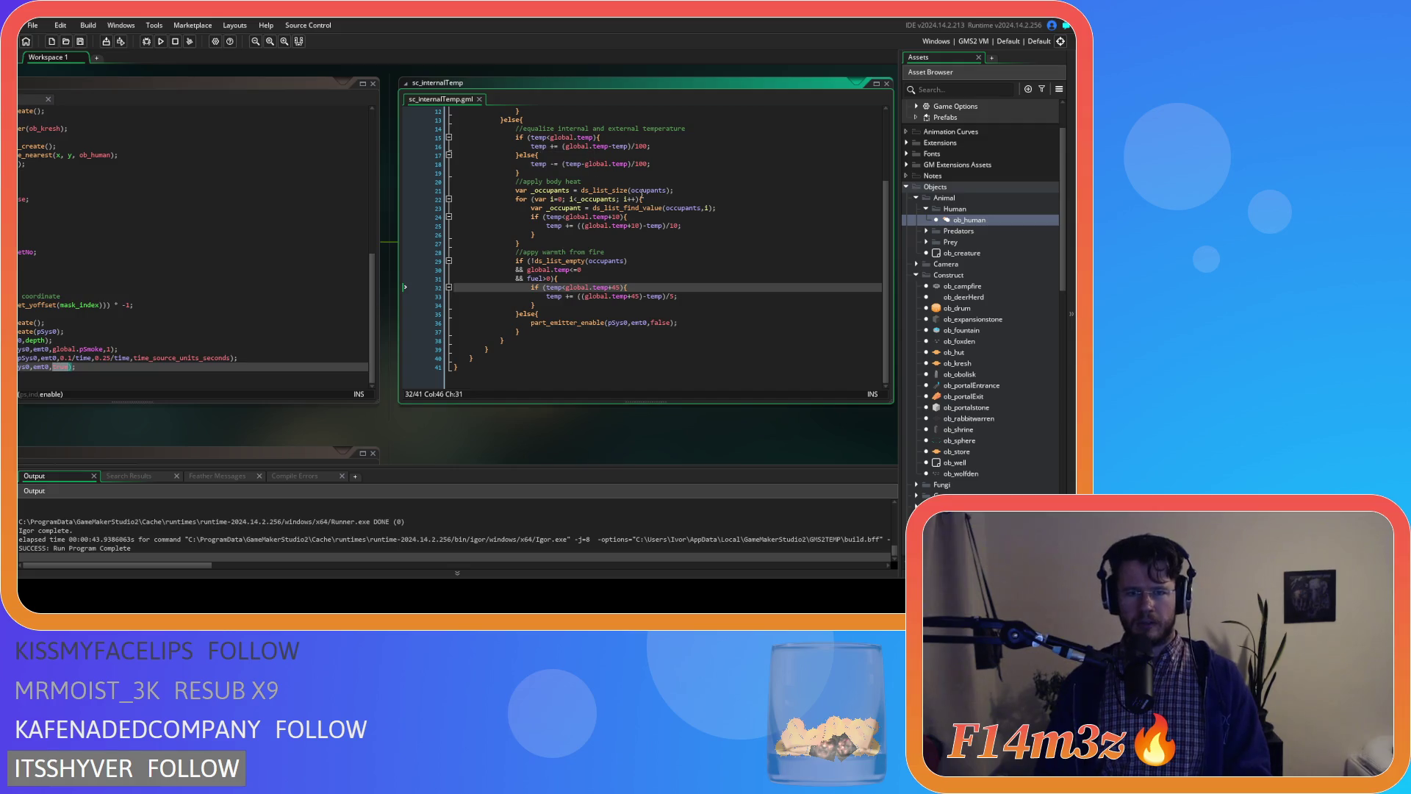
pyautogui.press('Down')
pyautogui.press('Down')
pyautogui.press('End')
pyautogui.press('Return')
pyautogui.hotkey('ctrl', 'v')
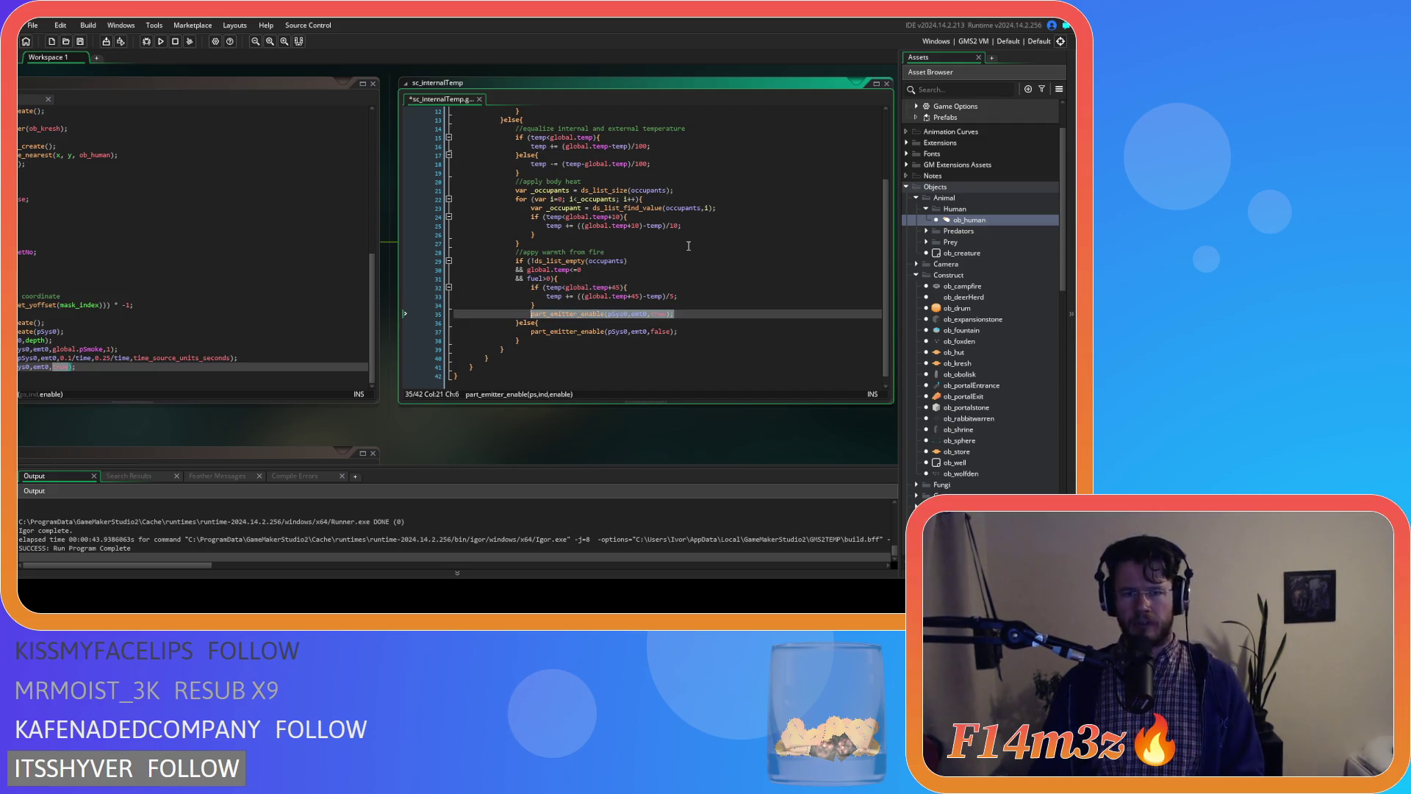
pyautogui.click(722, 340)
pyautogui.hotkey('ctrl', 's')
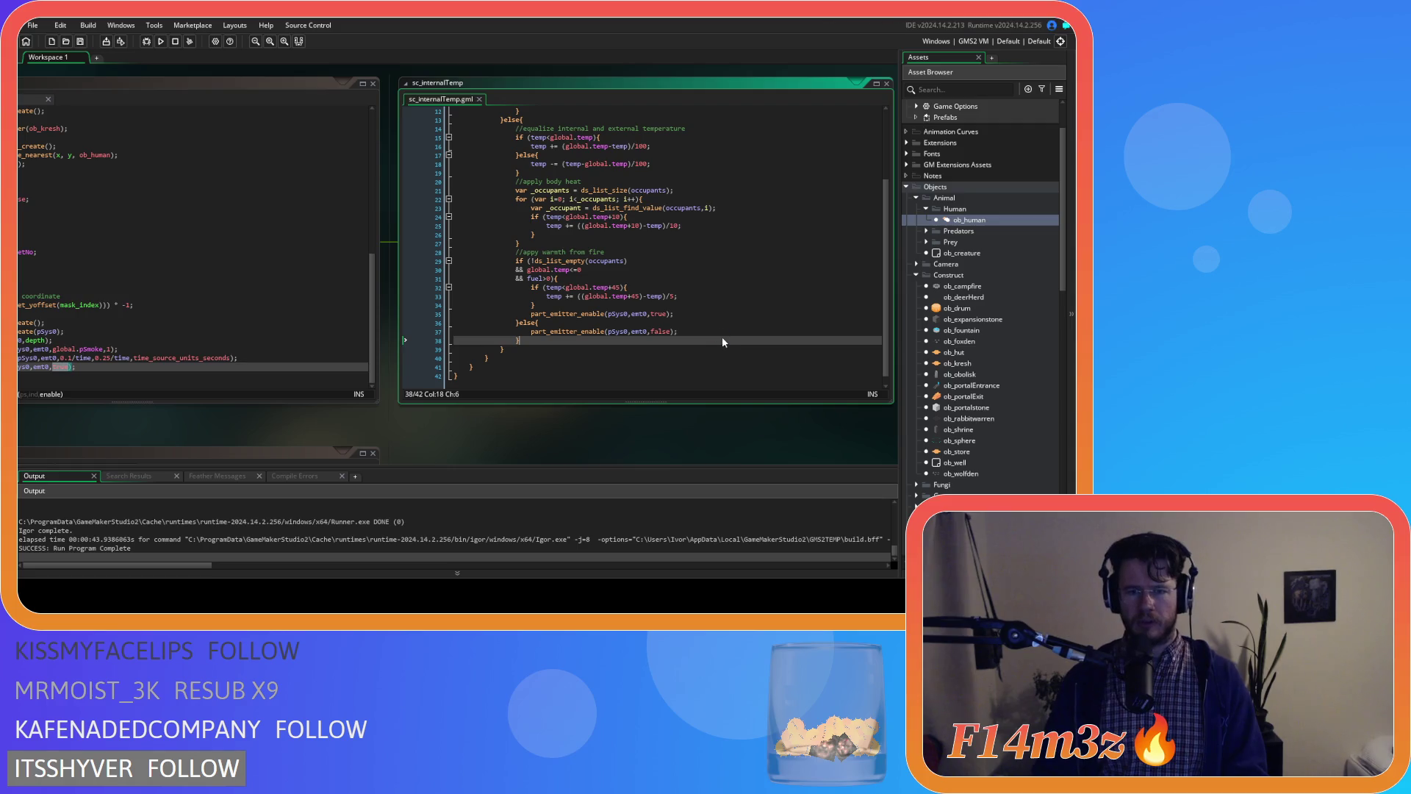
# - Set ob_kresh's Create emitter value on line 65 to false
pyautogui.click(296, 401)
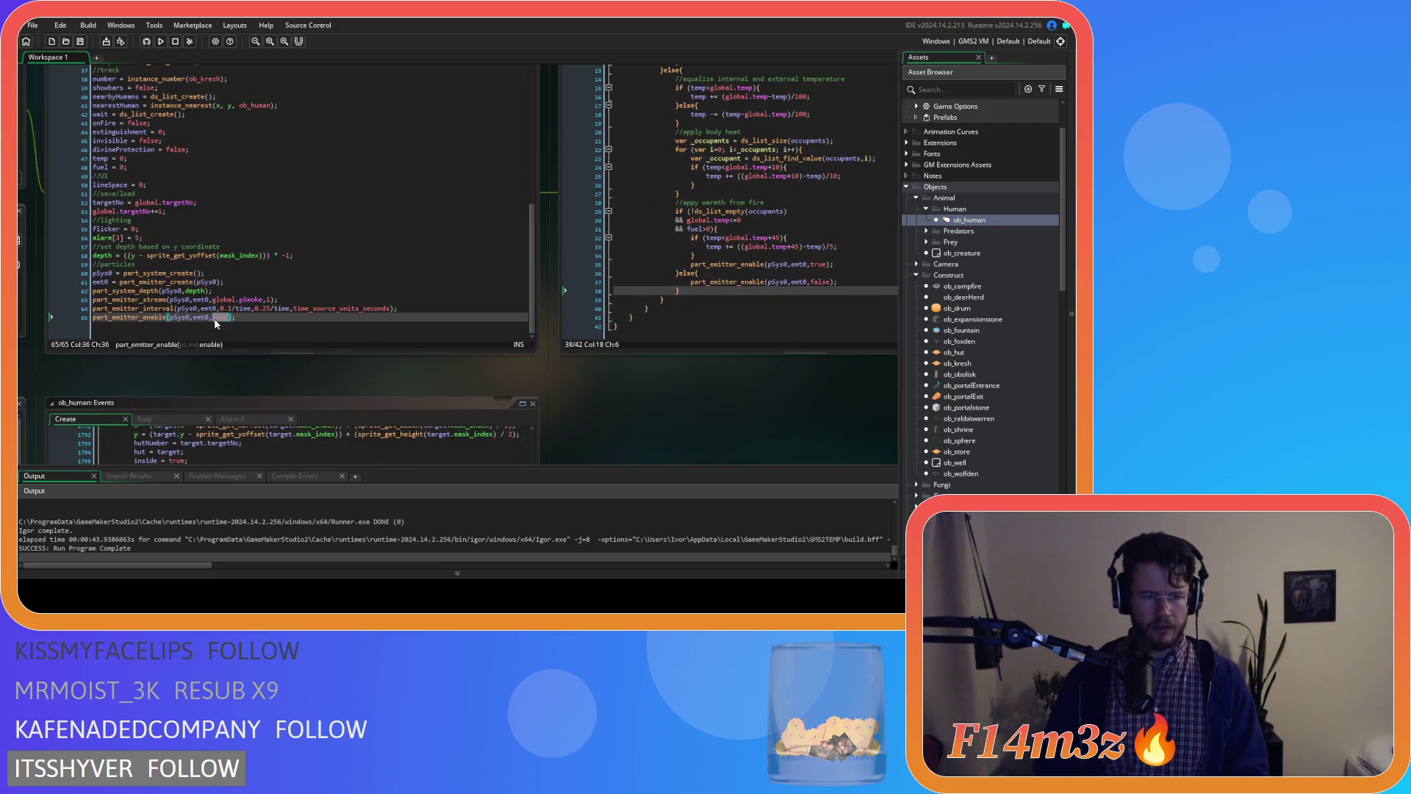
pyautogui.write('false')
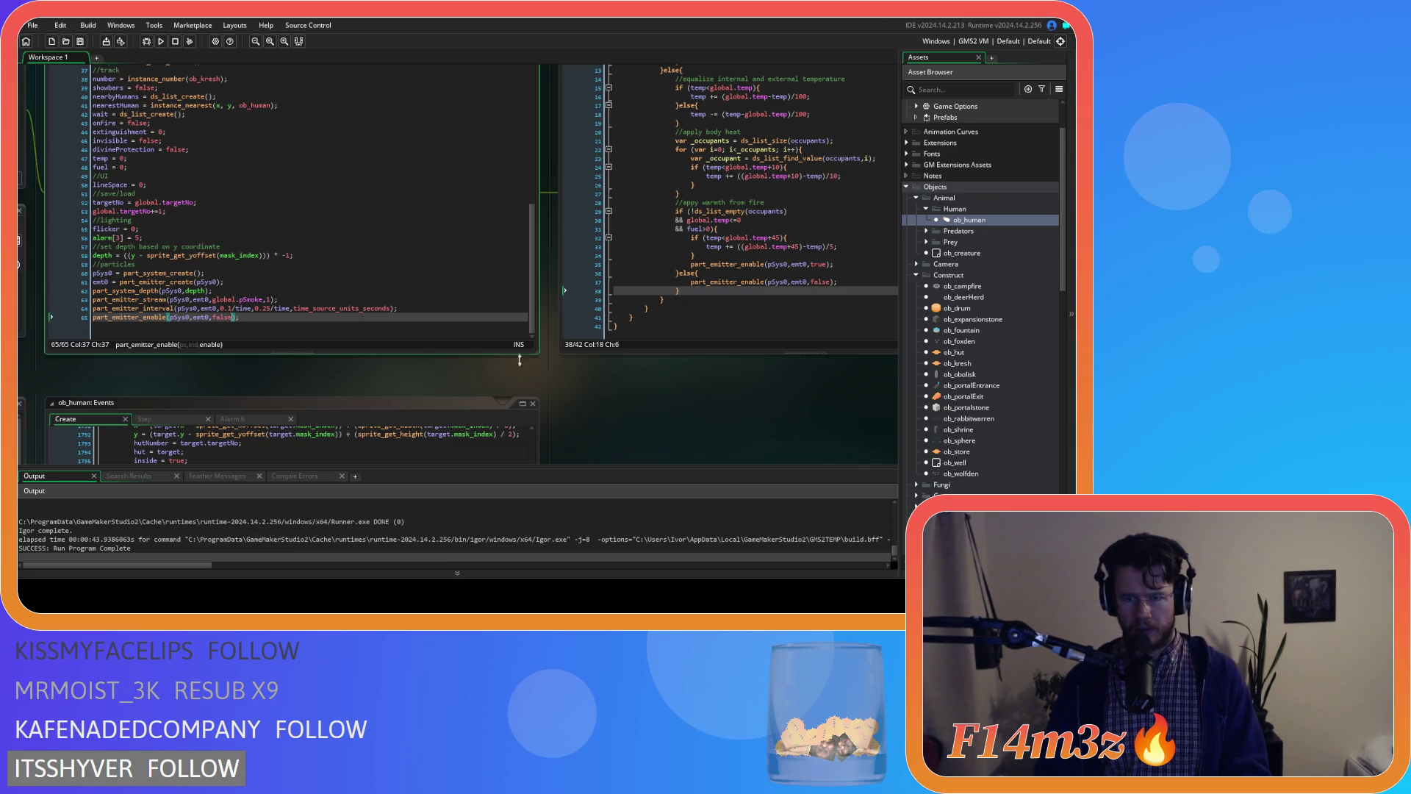
pyautogui.scroll(4, 618, 363)
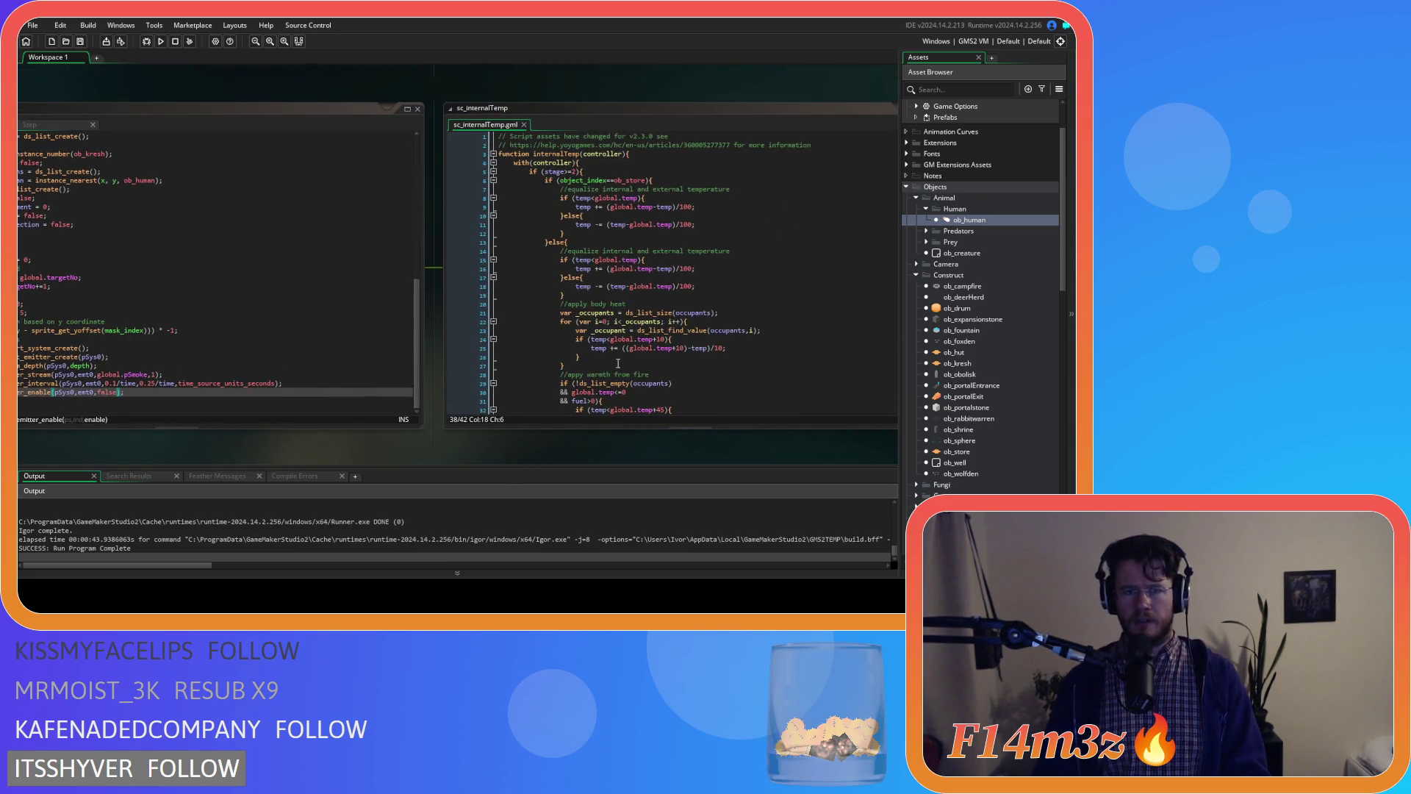
# - Add a breakpoint on sc_internalTemp's line 35 emitter-enable call and start a debug run
pyautogui.scroll(-4, 618, 363)
pyautogui.moveTo(364, 460); pyautogui.dragTo(482, 415)
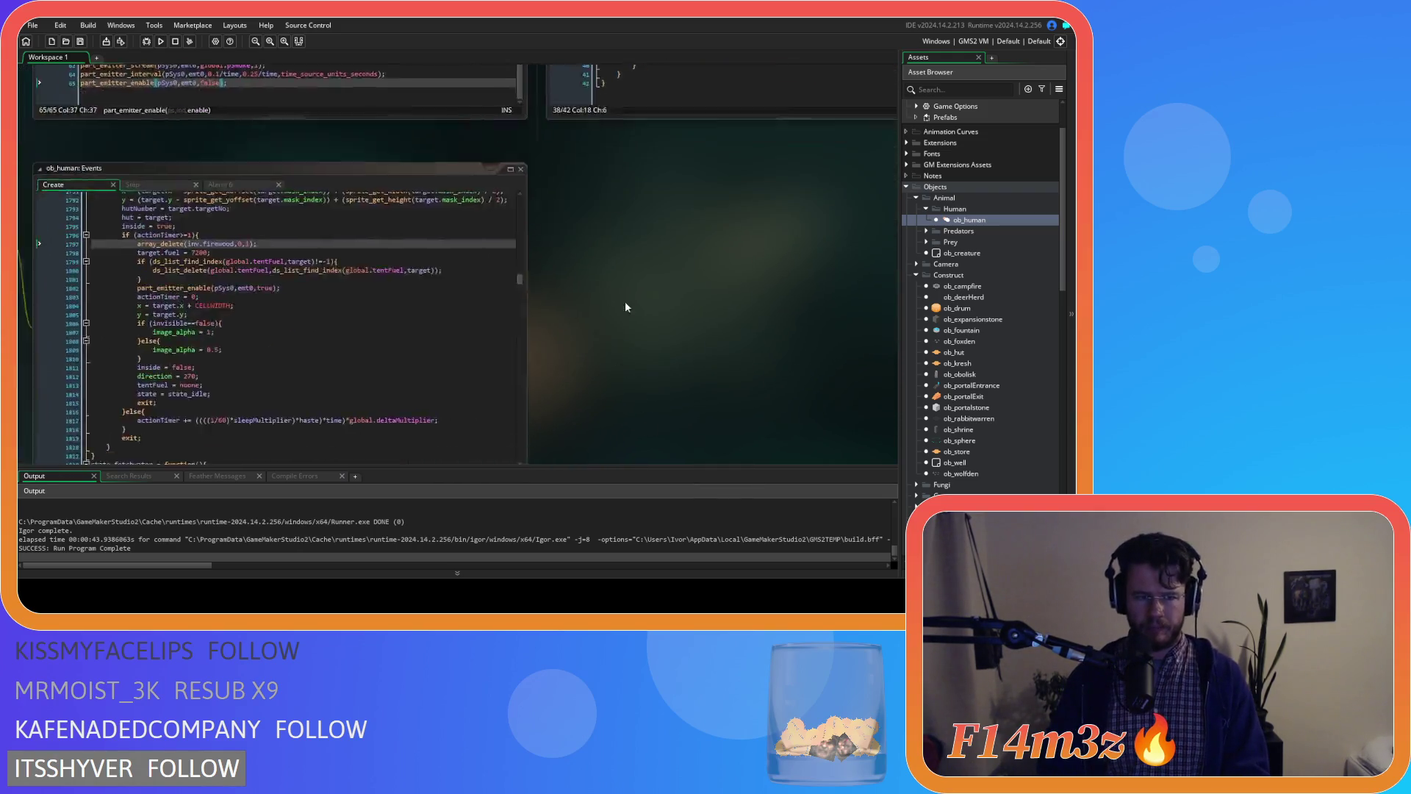
pyautogui.scroll(3, 782, 333)
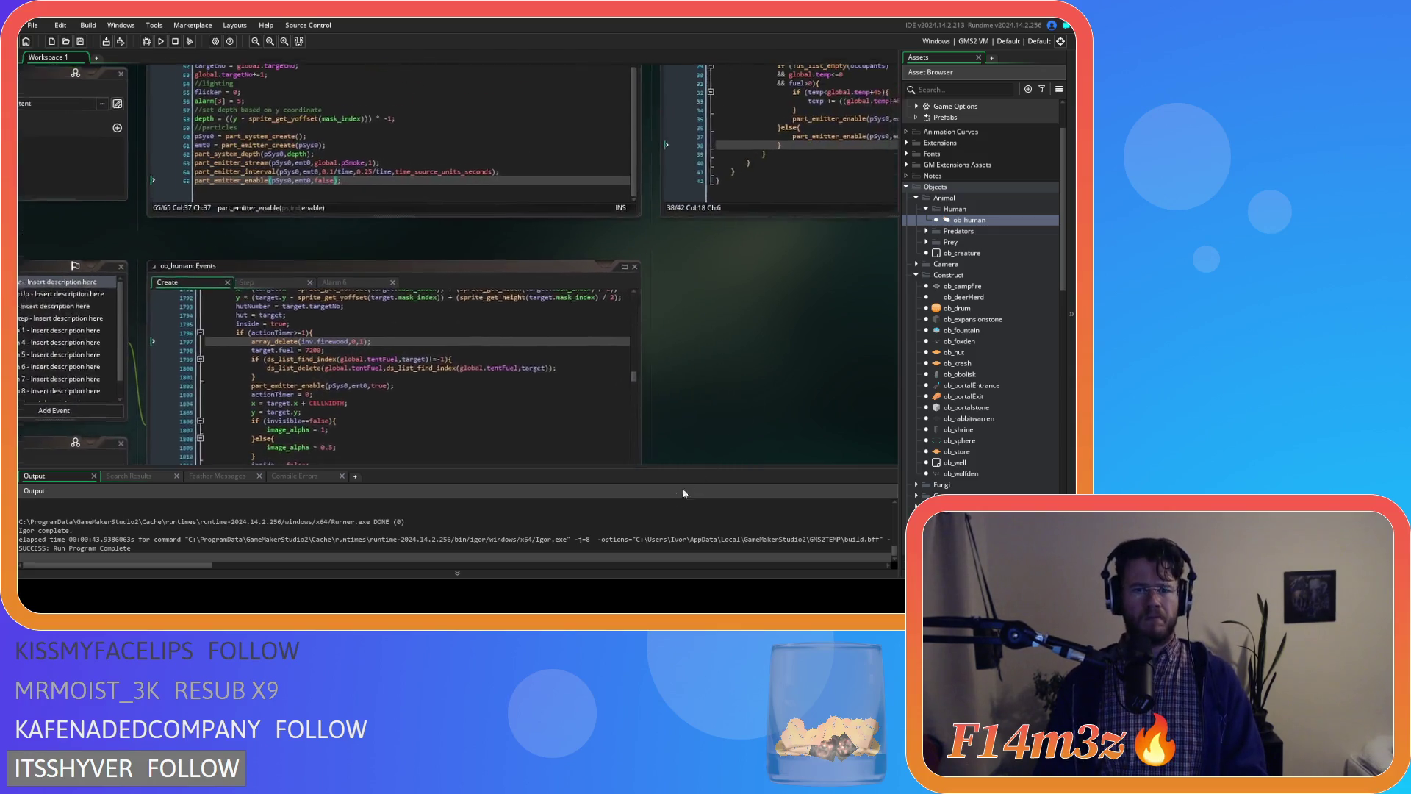
pyautogui.moveTo(710, 328)
pyautogui.mouseDown()
pyautogui.moveTo(641, 400)
pyautogui.moveTo(451, 490)
pyautogui.mouseUp()
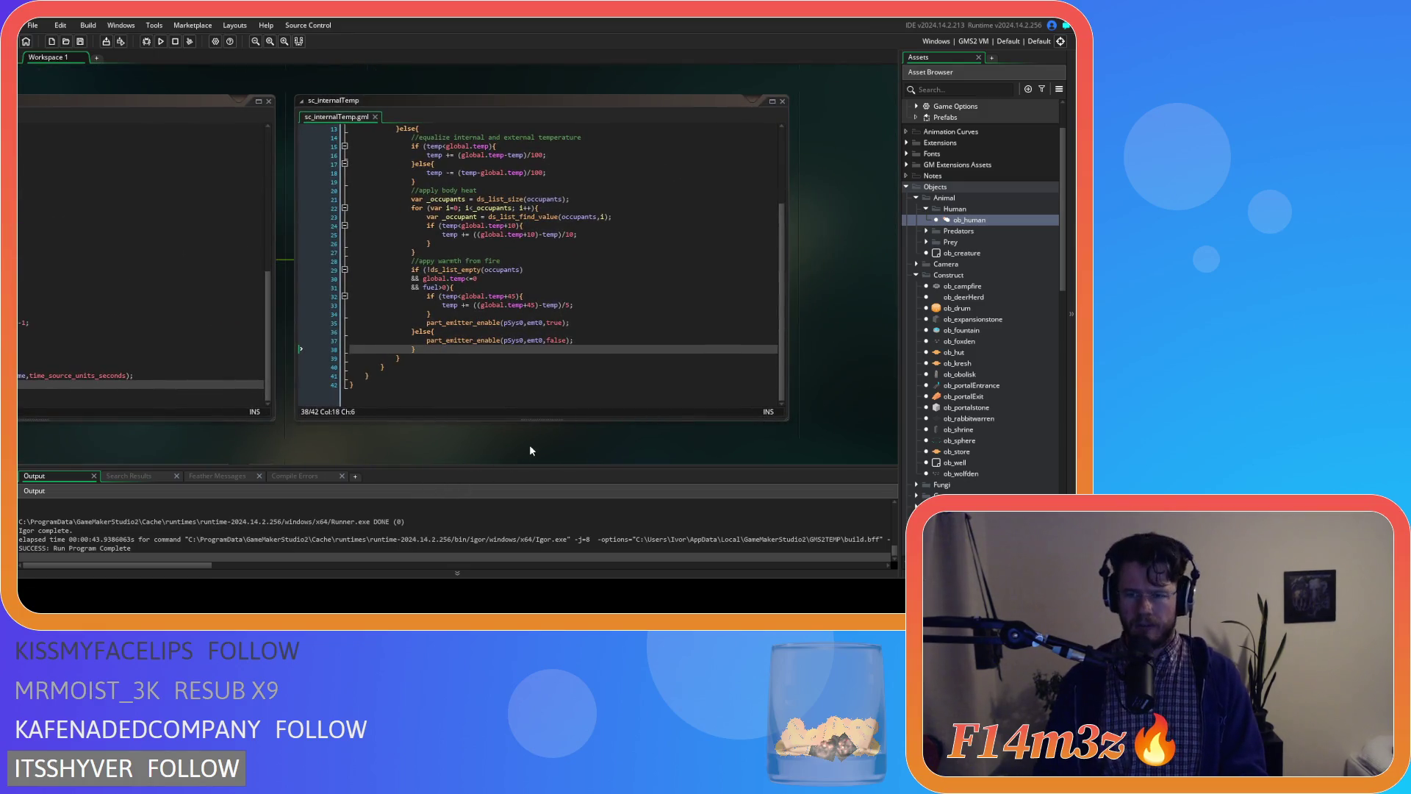
pyautogui.click(335, 324)
pyautogui.click(146, 41)
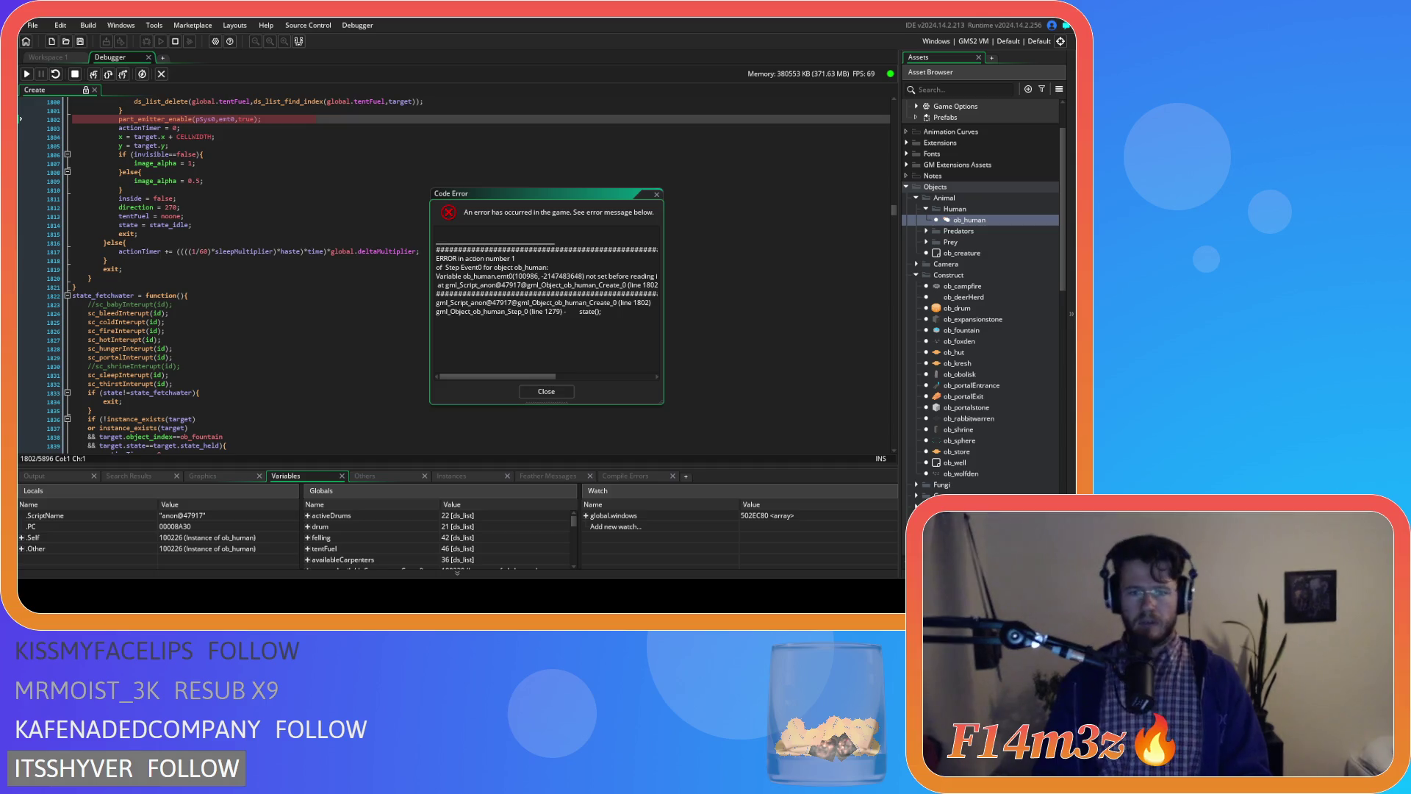
# - Close the emt0 code error, stop the debug session, and reopen ob_human's event code
pyautogui.moveTo(510, 377)
pyautogui.mouseDown()
pyautogui.moveTo(604, 380)
pyautogui.moveTo(515, 378)
pyautogui.mouseUp()
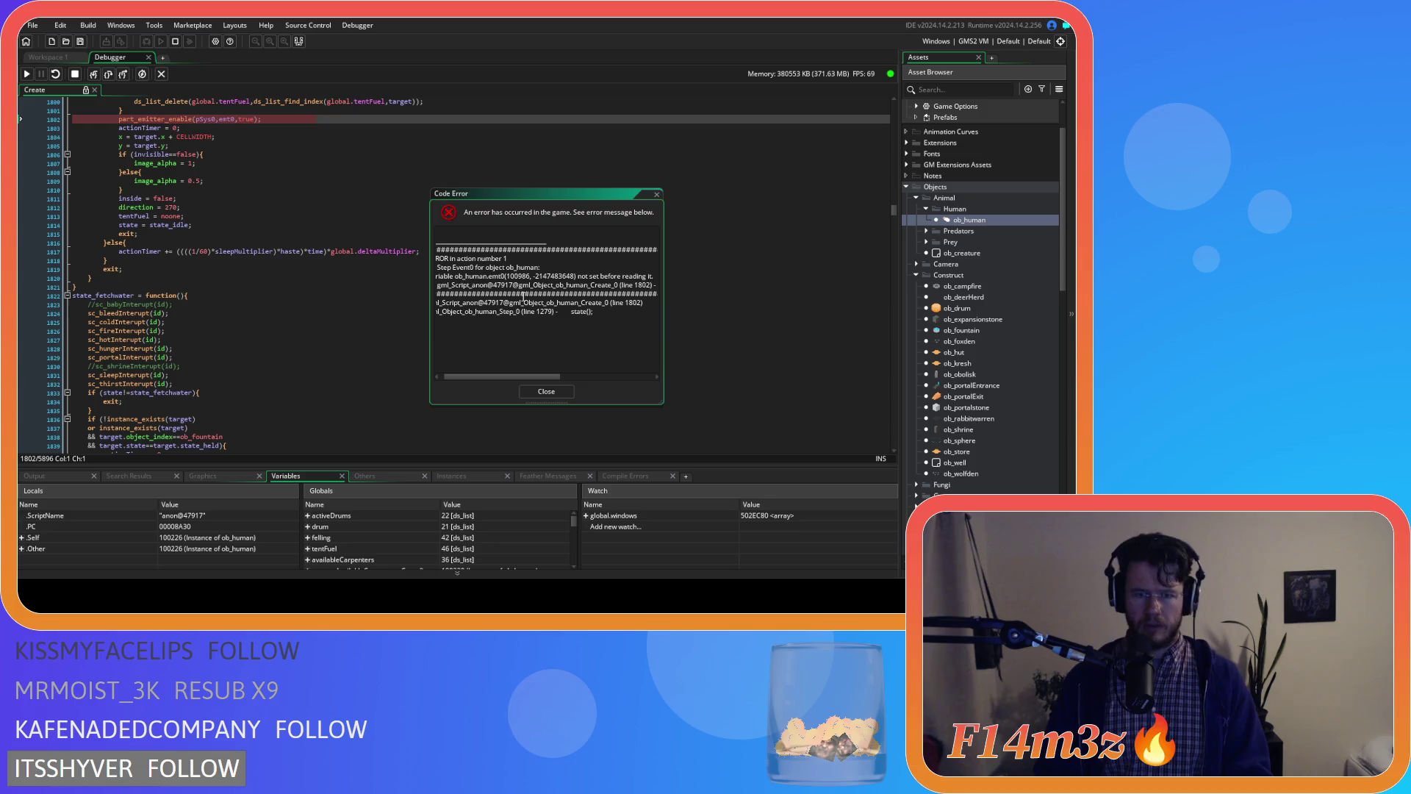
pyautogui.click(547, 391)
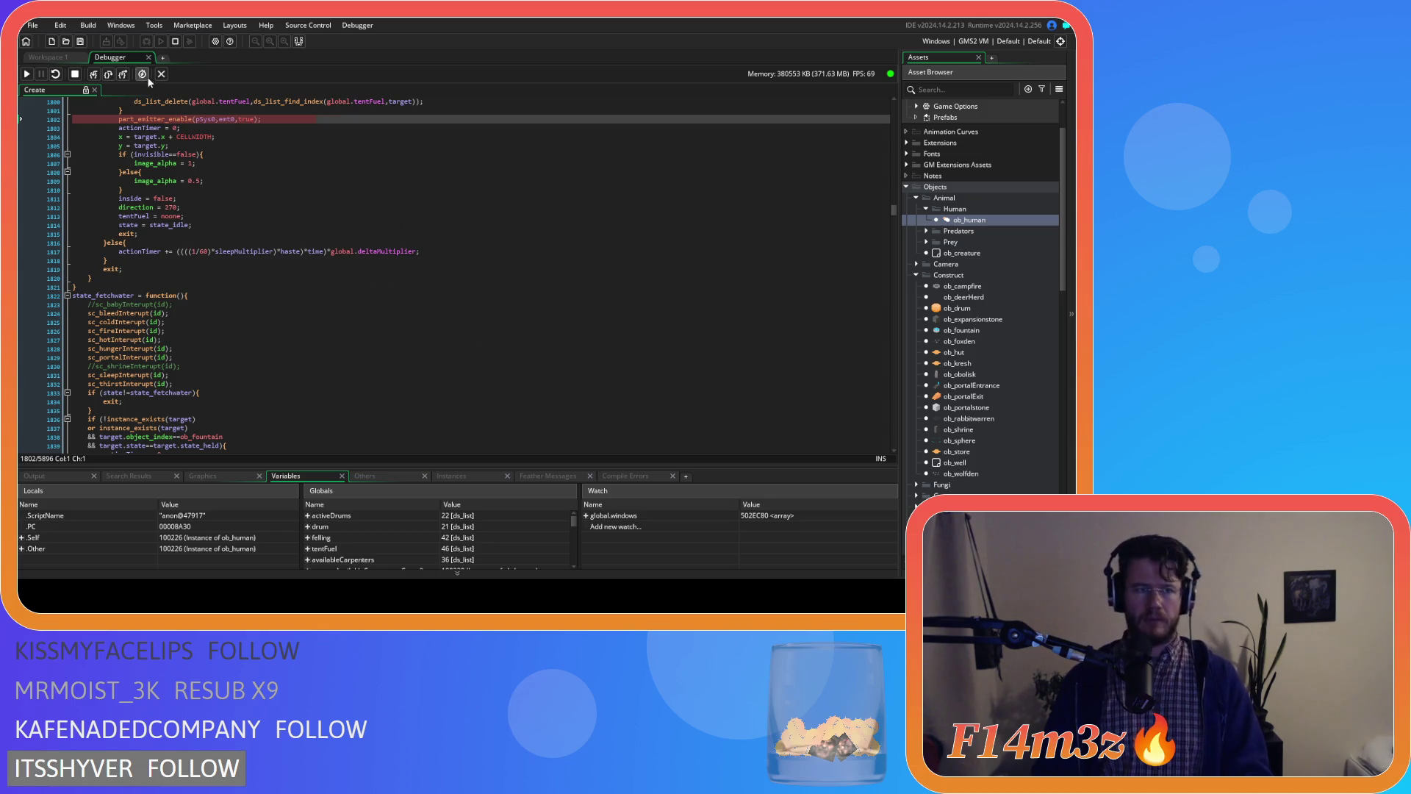
pyautogui.click(146, 58)
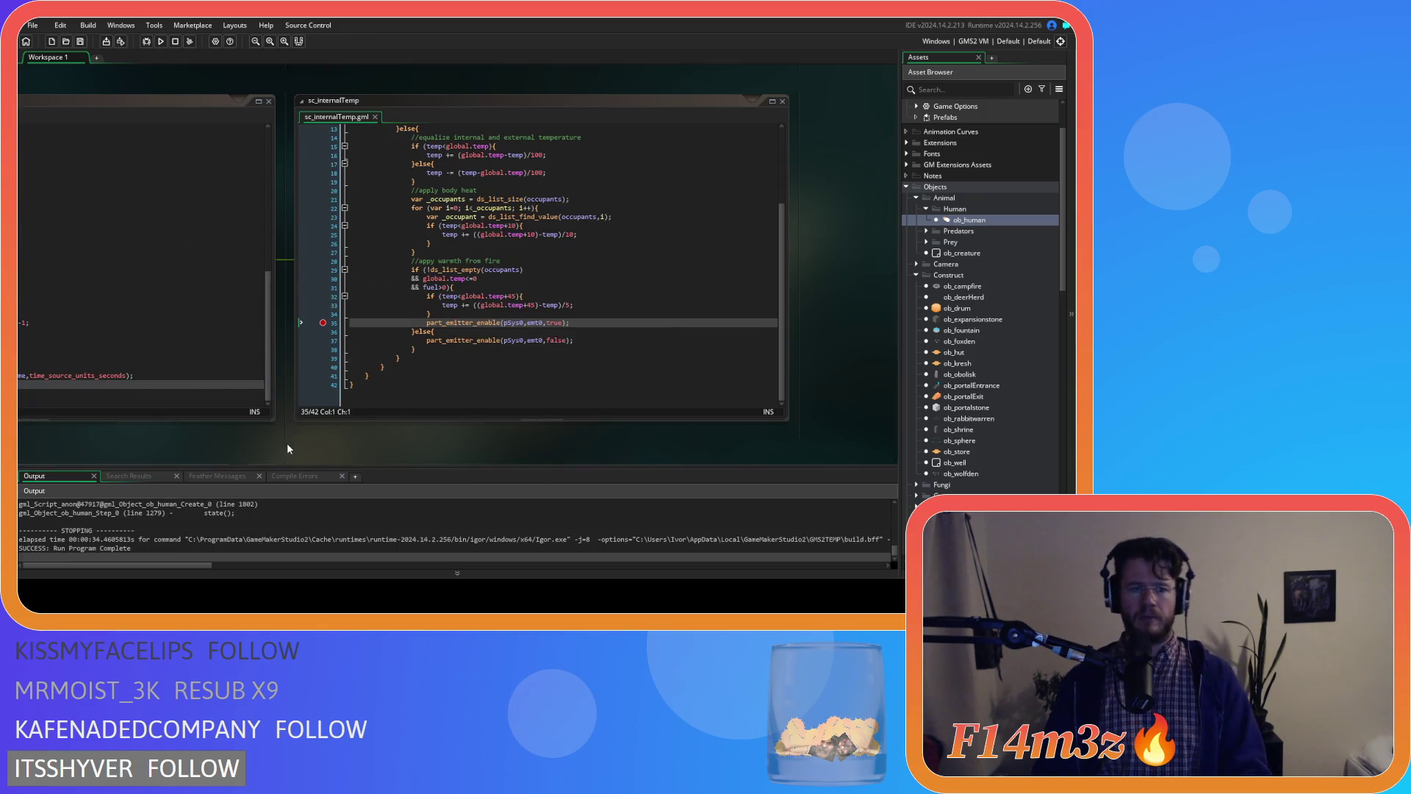
pyautogui.doubleClick(991, 221)
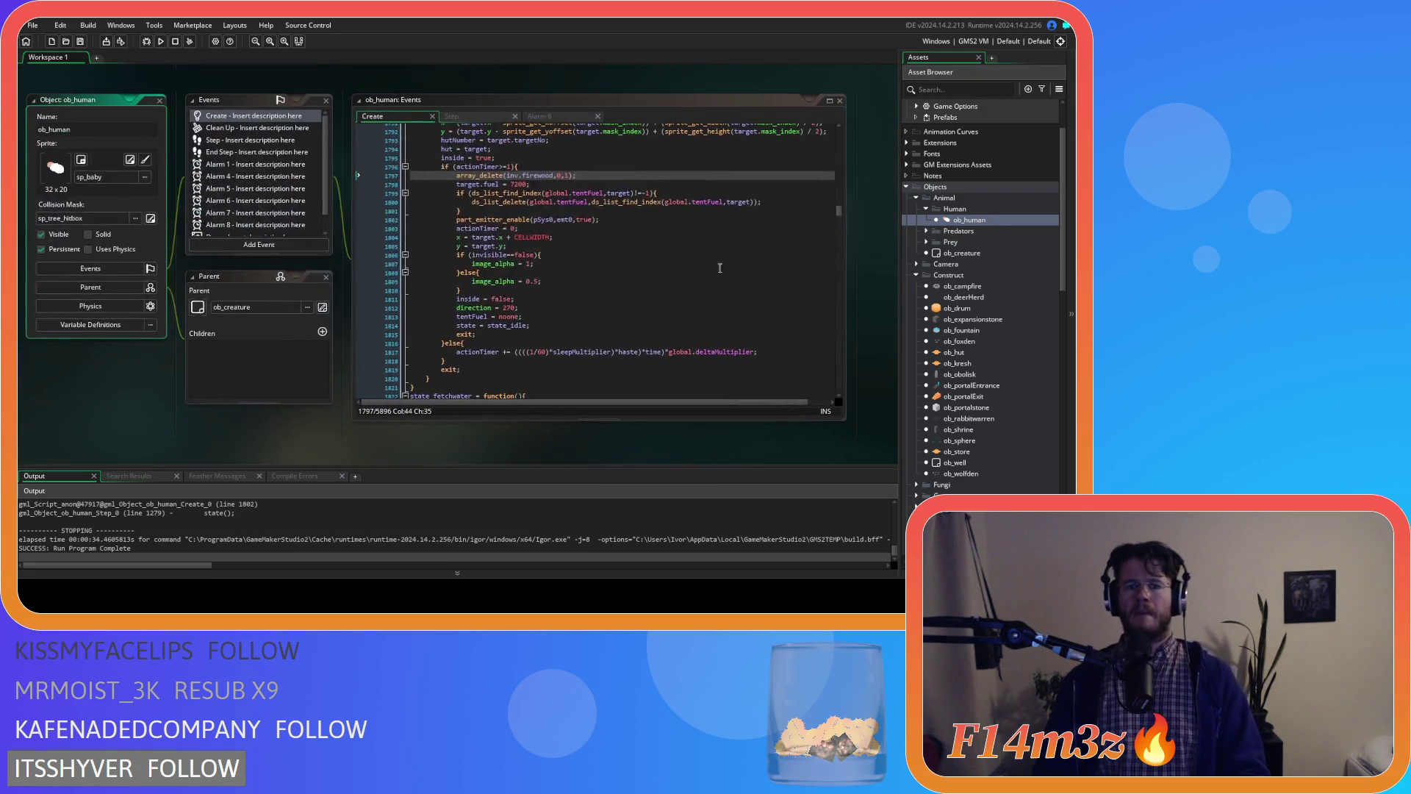
# - Delete the part_emitter_enable line from ob_human's state_fuel code
pyautogui.click(606, 224)
pyautogui.hotkey('shift', 'Up')
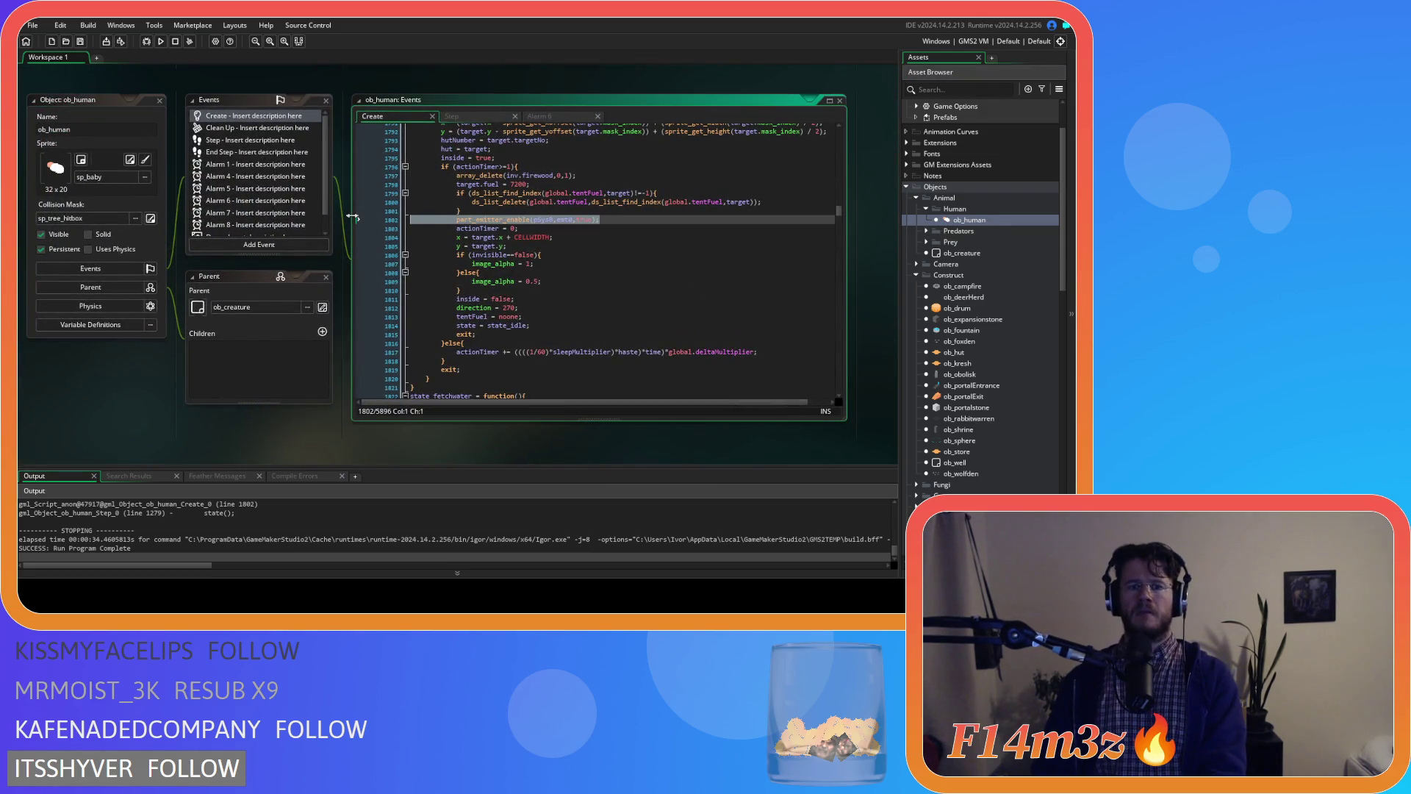
pyautogui.press('BackSpace')
# - Start a build, stop it, and relaunch the game in debug mode
pyautogui.press('F5')
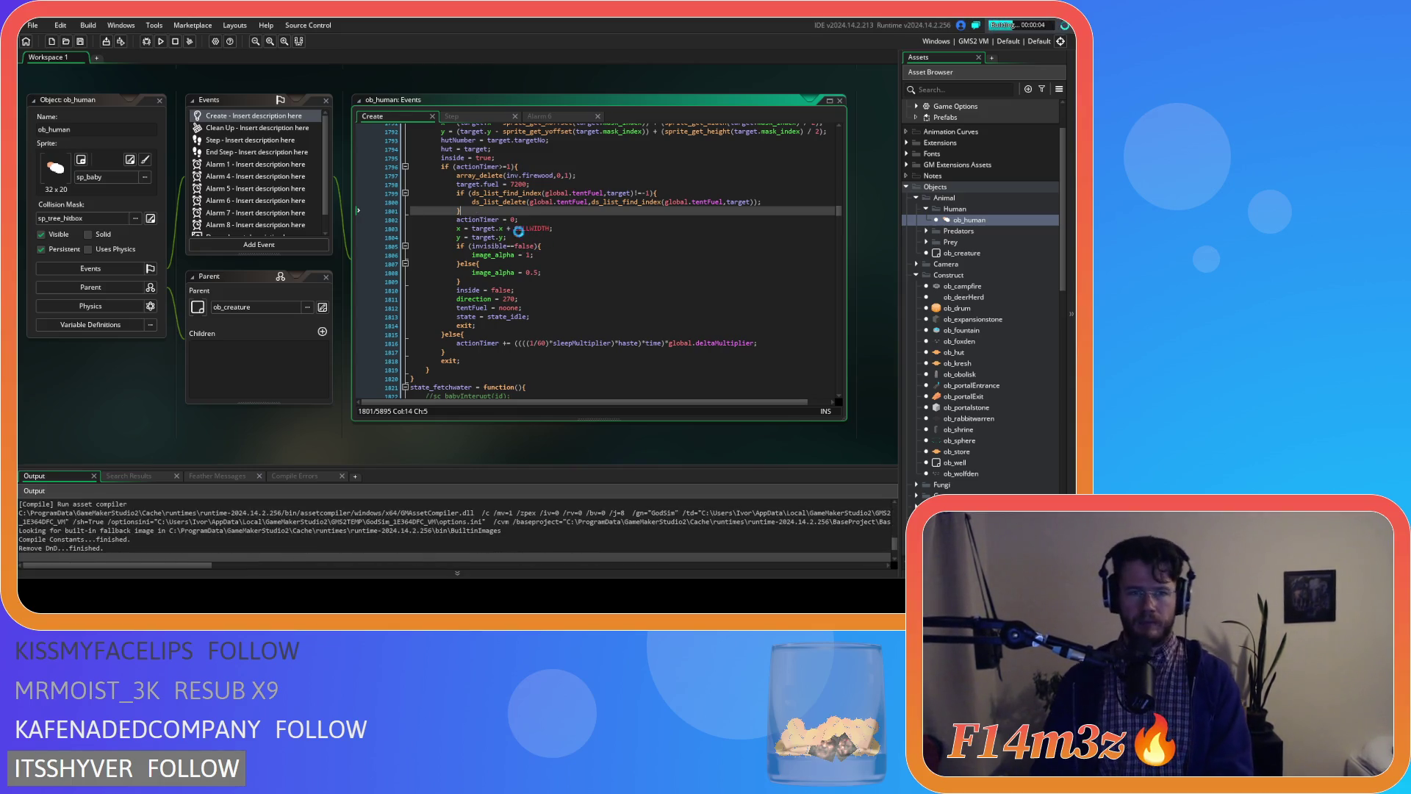
pyautogui.click(174, 41)
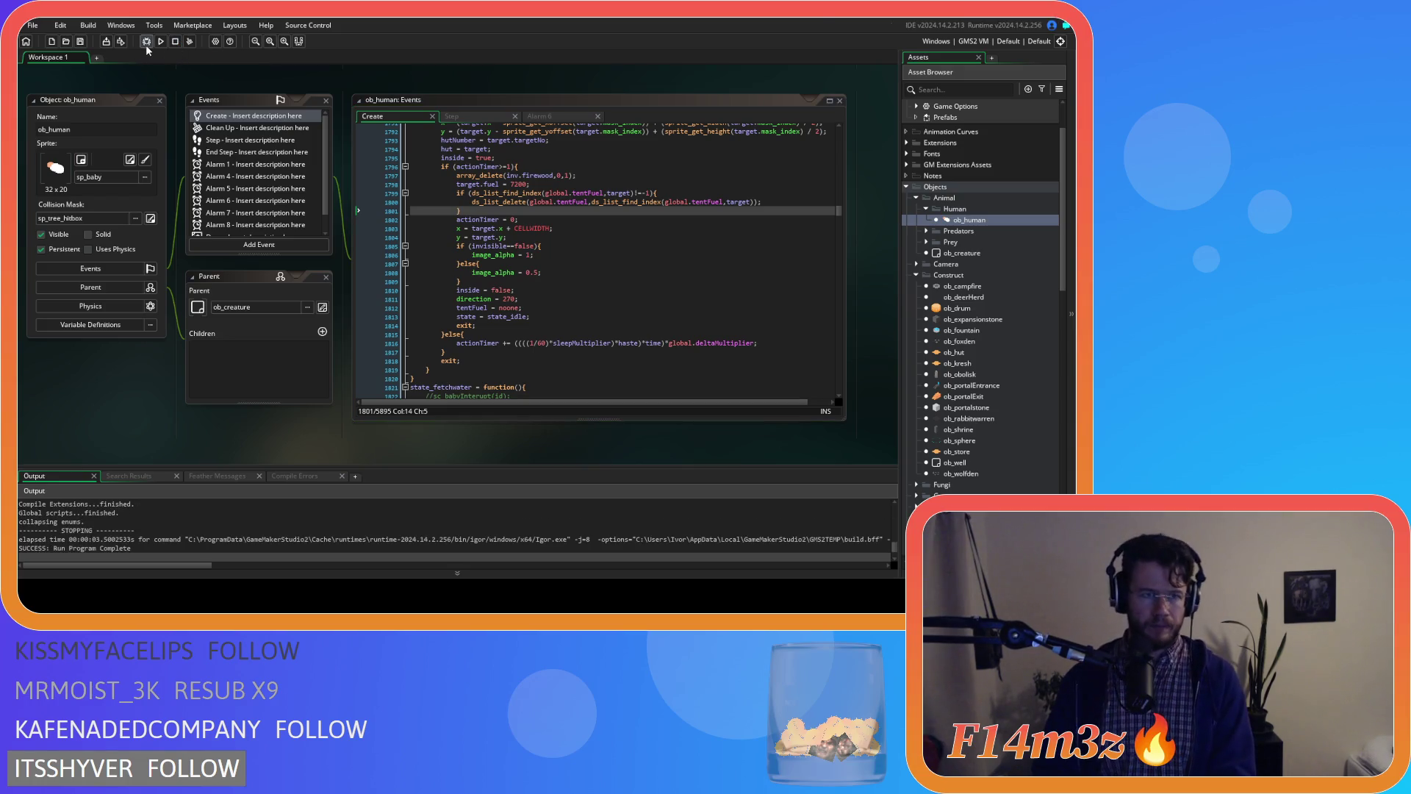
pyautogui.click(147, 43)
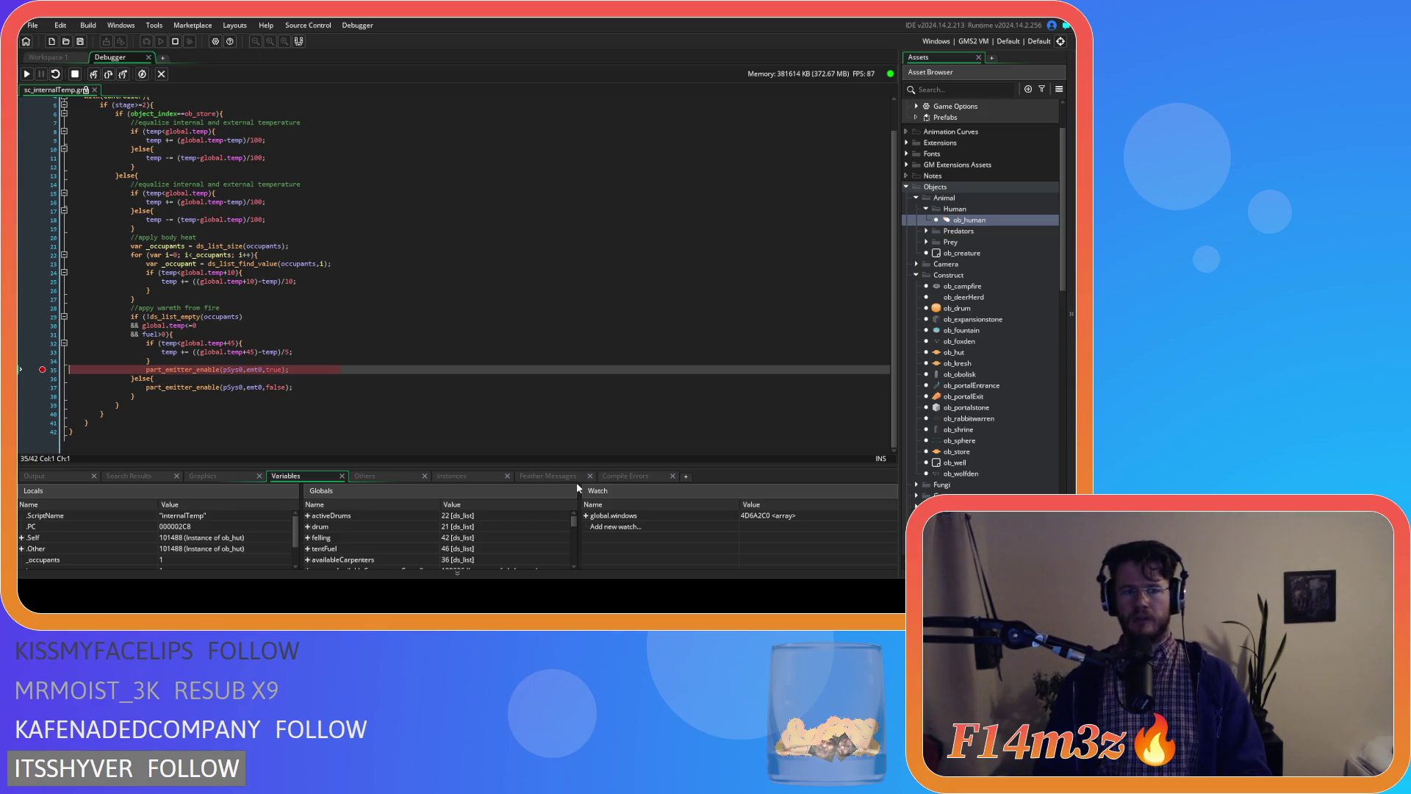
# - Resume the game from the sc_internalTemp breakpoint, then stop the debug session
pyautogui.click(26, 73)
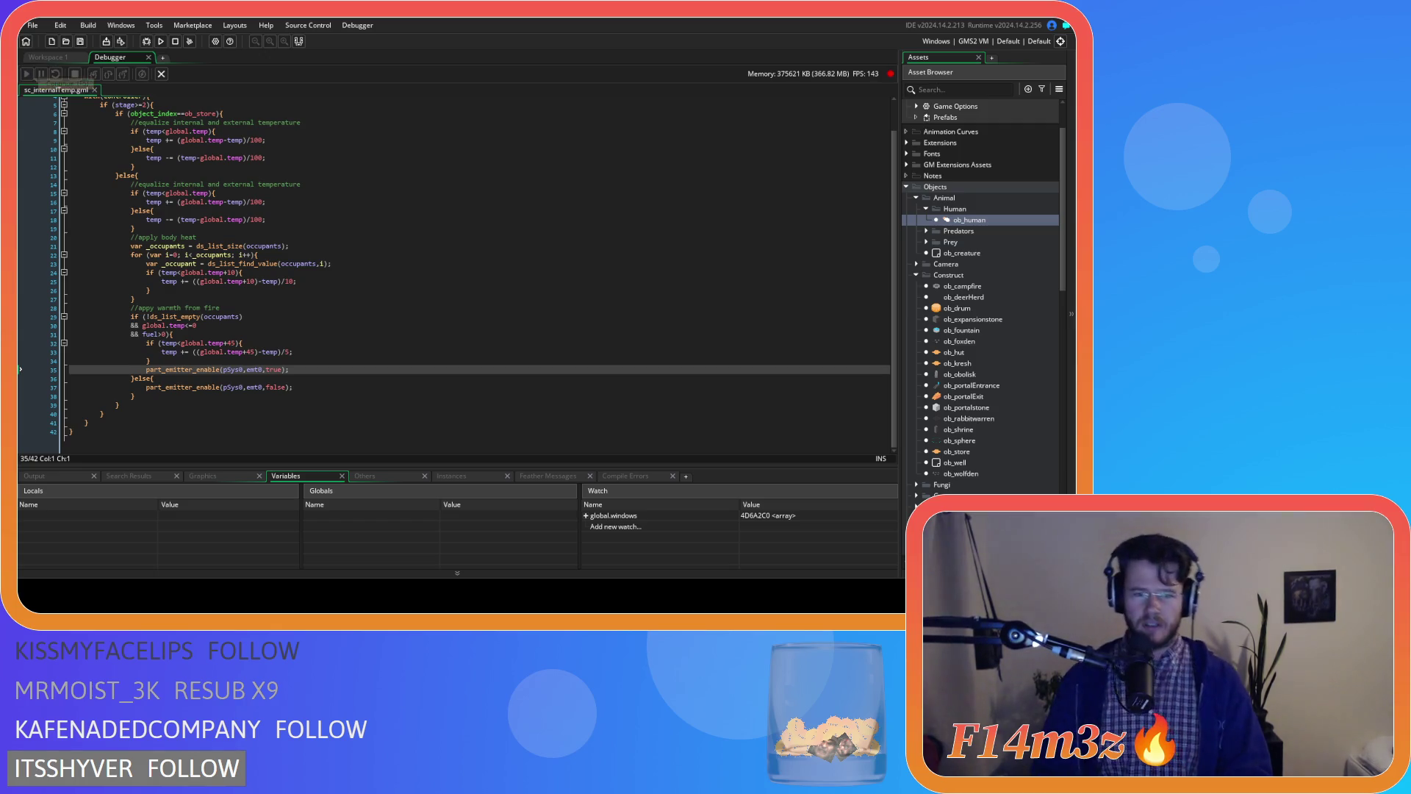
pyautogui.click(427, 362)
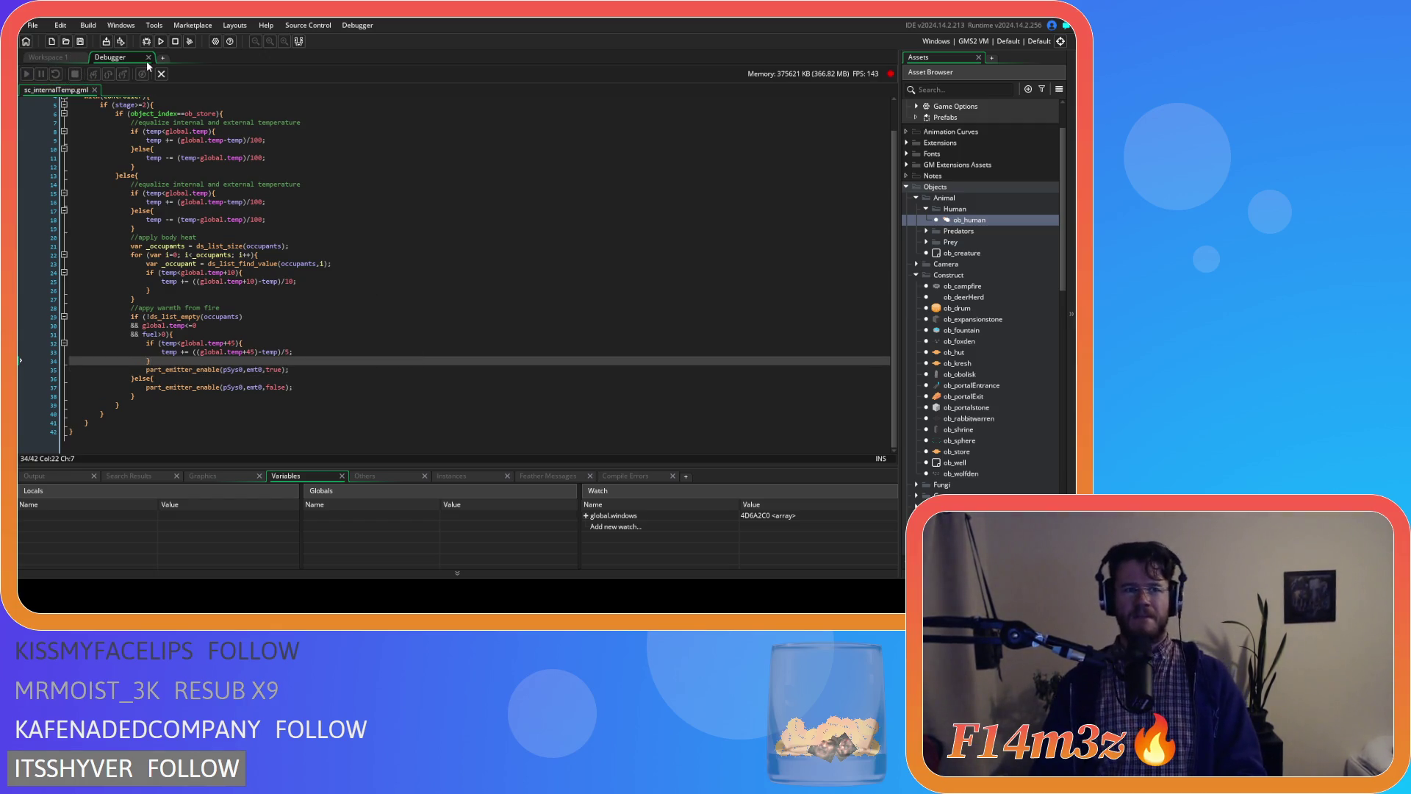
# - Close the debugger and collapse the Human, Animal, Construct, Conditions, Scripts and Objects folders
pyautogui.click(149, 58)
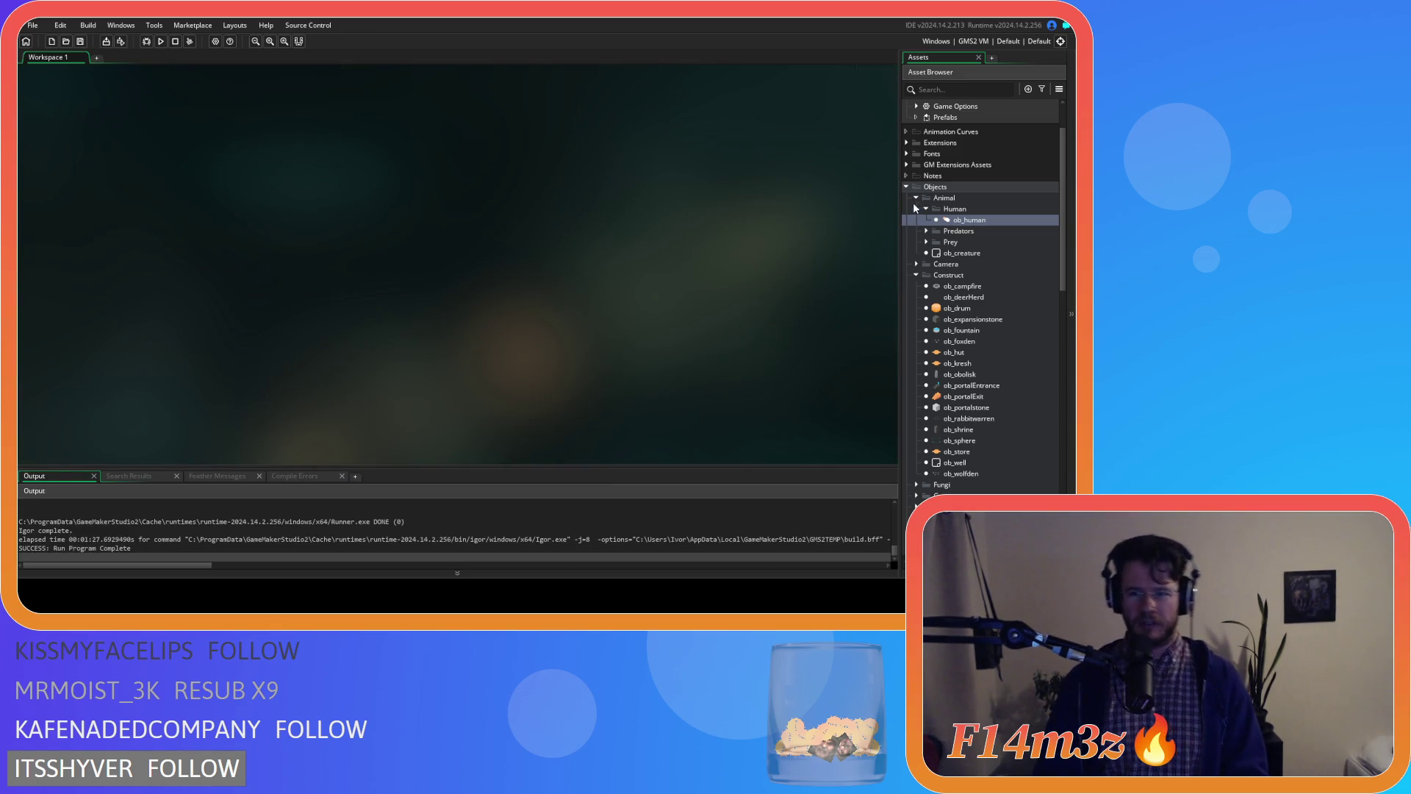
pyautogui.click(926, 210)
pyautogui.click(916, 198)
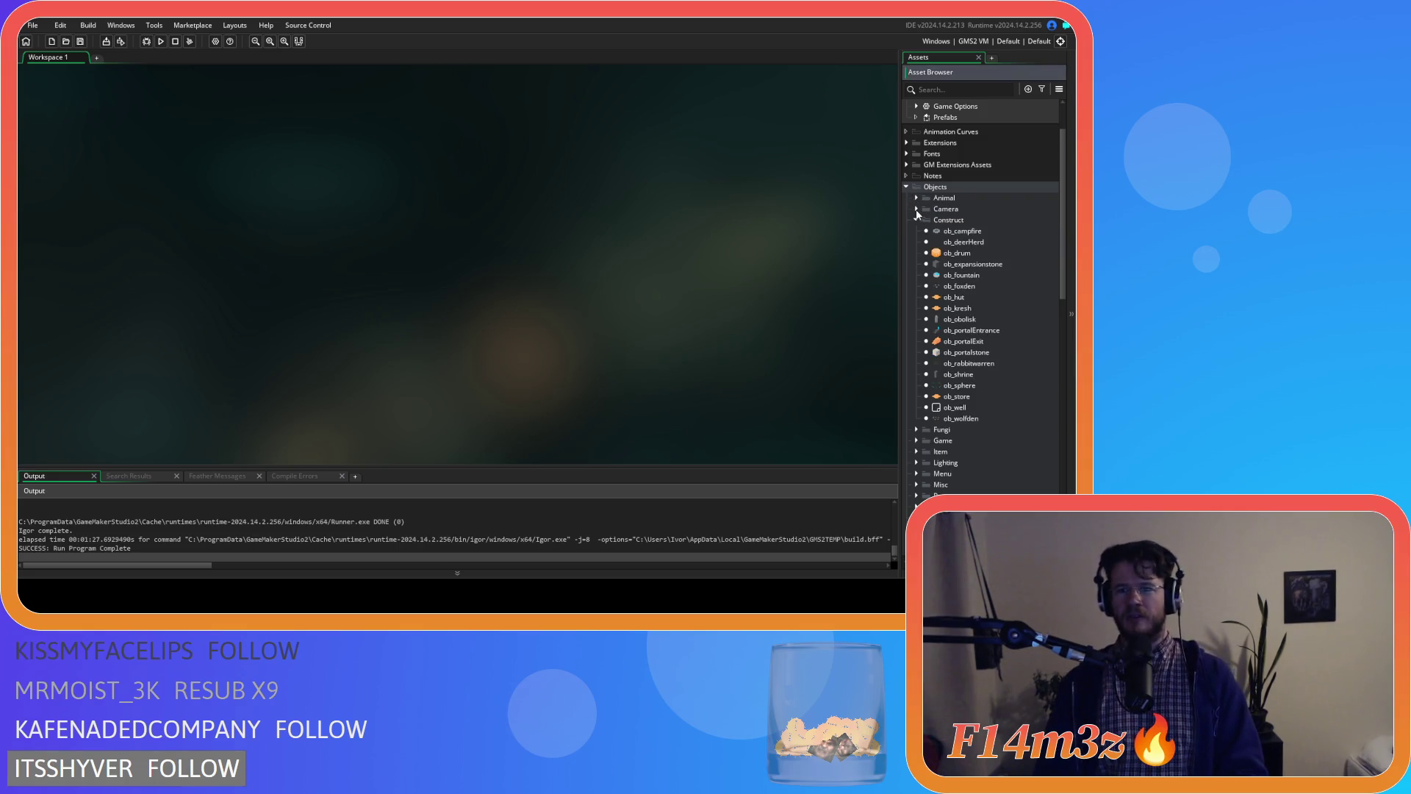
pyautogui.click(916, 220)
pyautogui.click(917, 451)
pyautogui.click(906, 418)
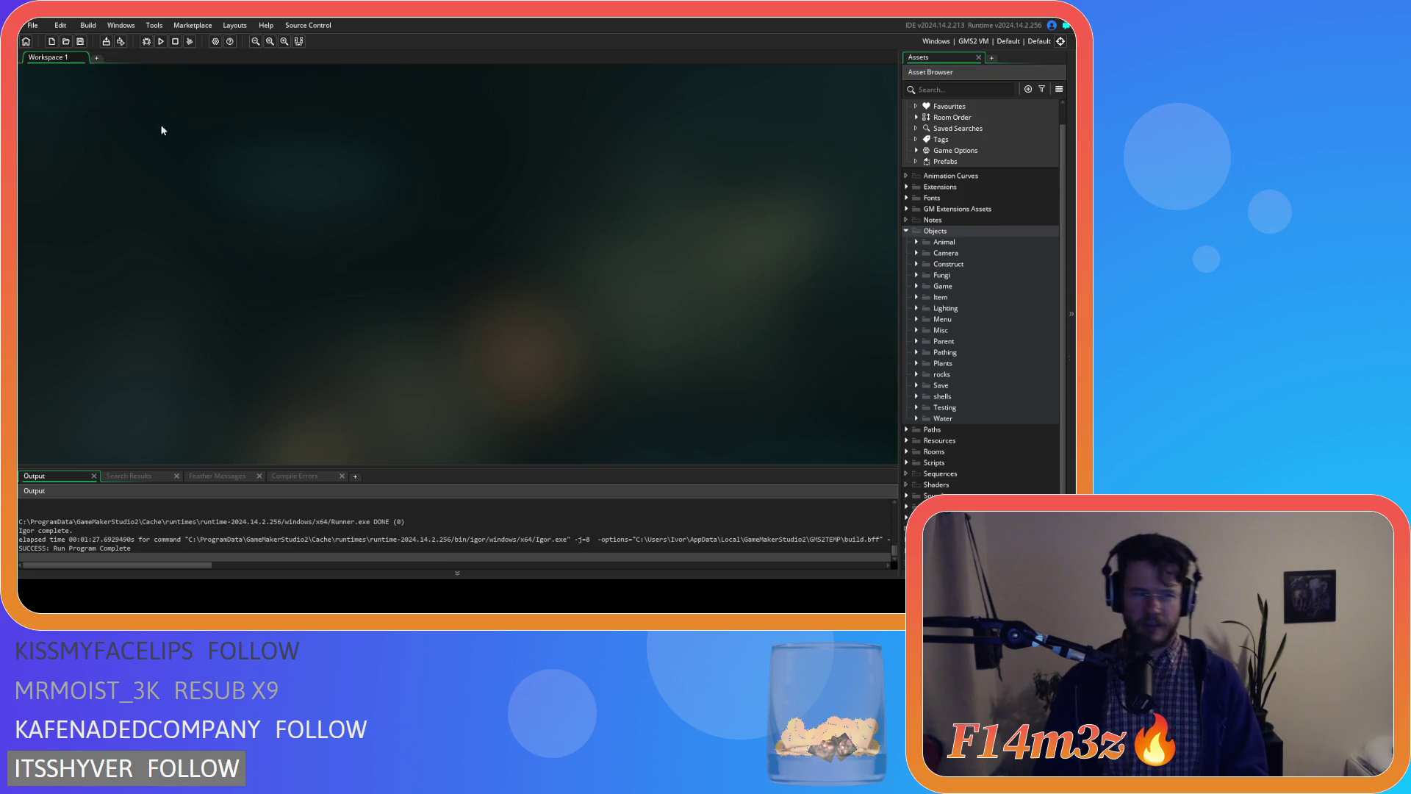
pyautogui.click(906, 230)
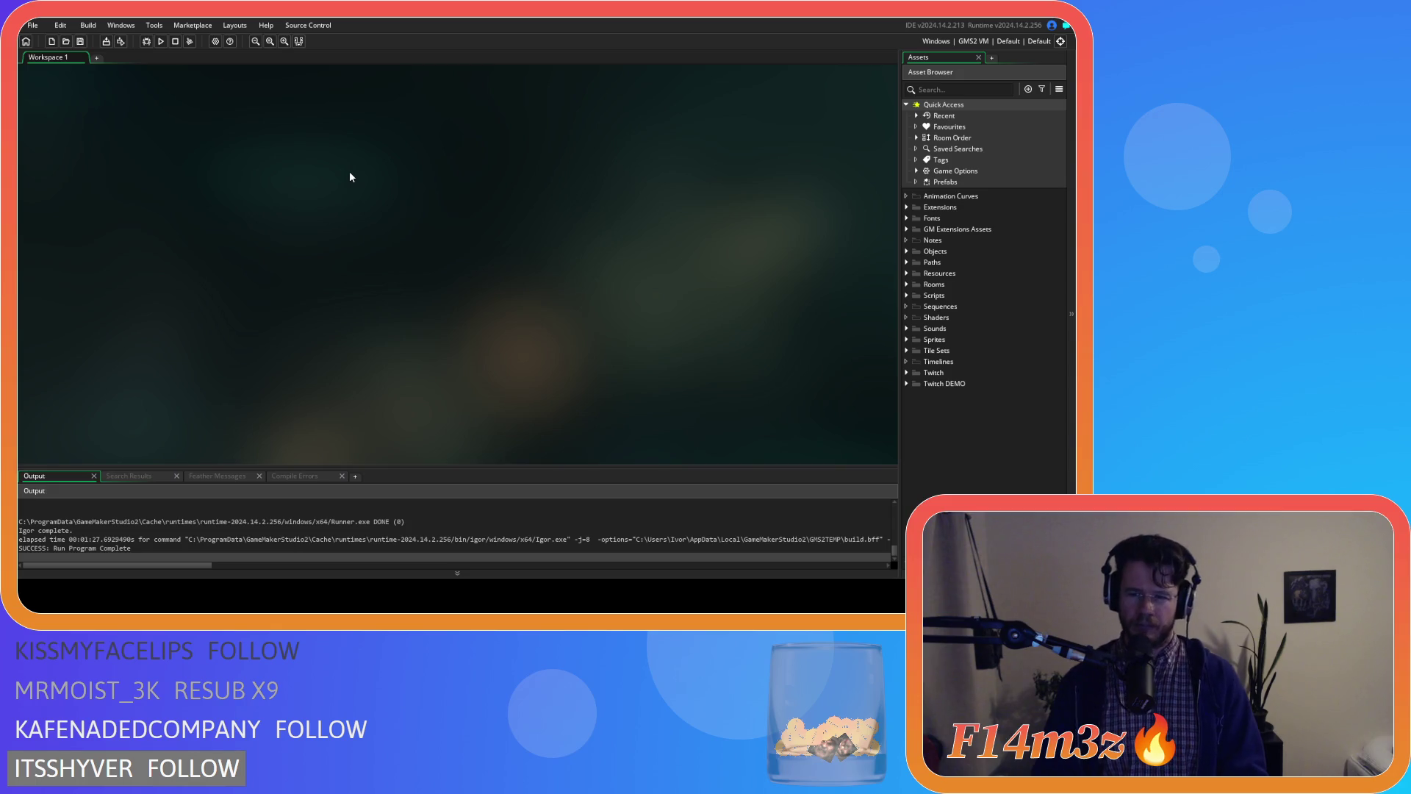
# - Expand Scripts, fold away Spawn, and leave the Miracles subfolder expanded
pyautogui.click(906, 296)
pyautogui.scroll(-3, 906, 297)
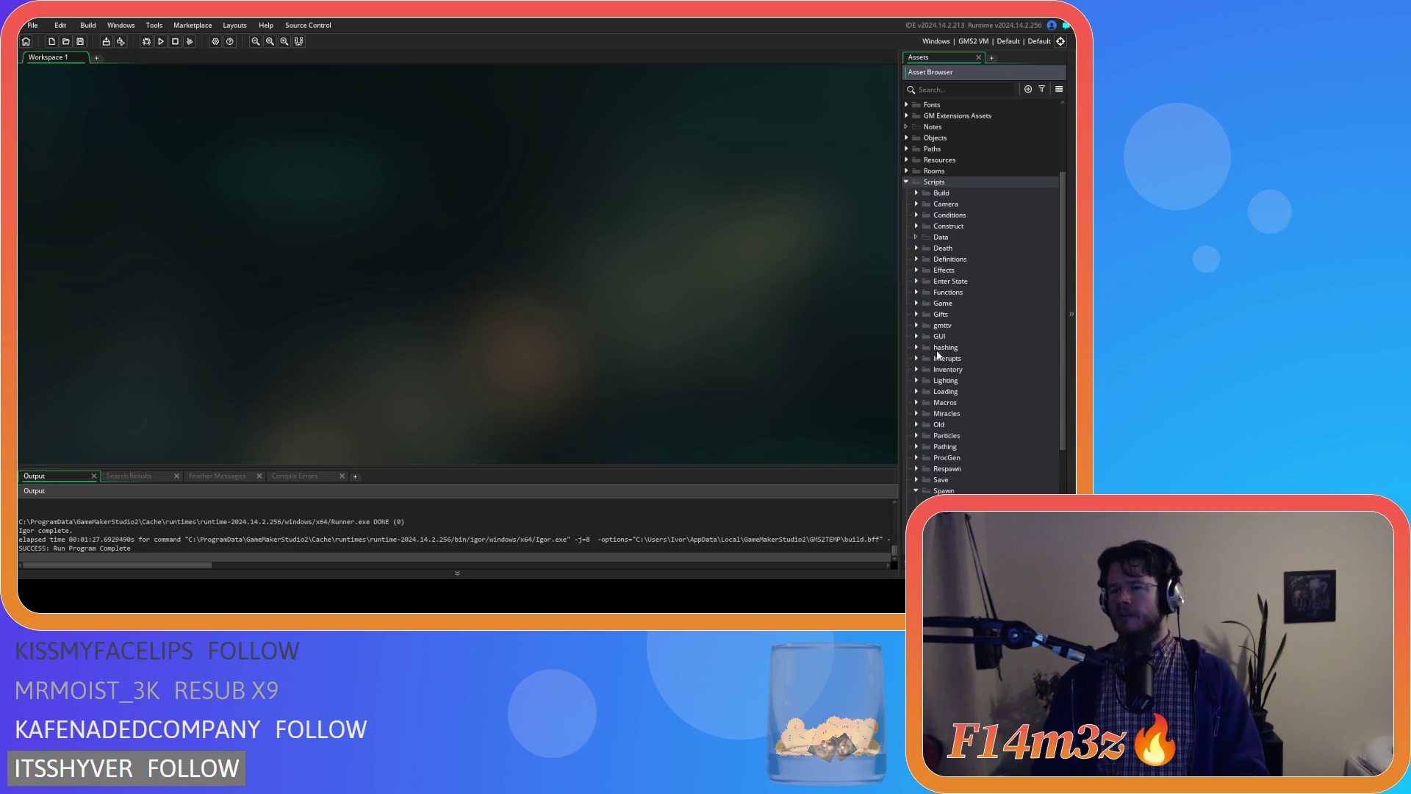
pyautogui.scroll(-1, 912, 411)
pyautogui.click(917, 446)
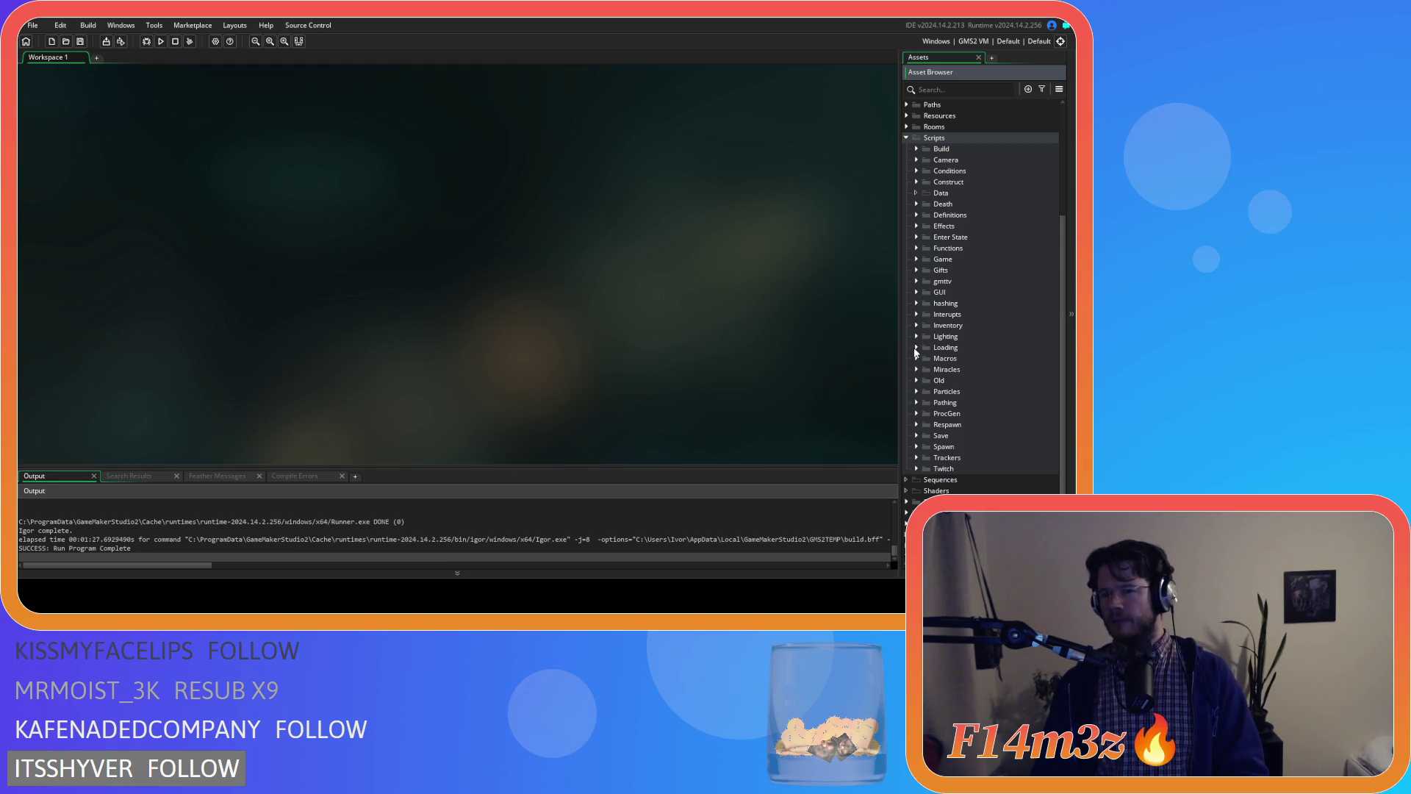
pyautogui.click(916, 369)
pyautogui.scroll(-2, 917, 367)
pyautogui.scroll(-1, 917, 368)
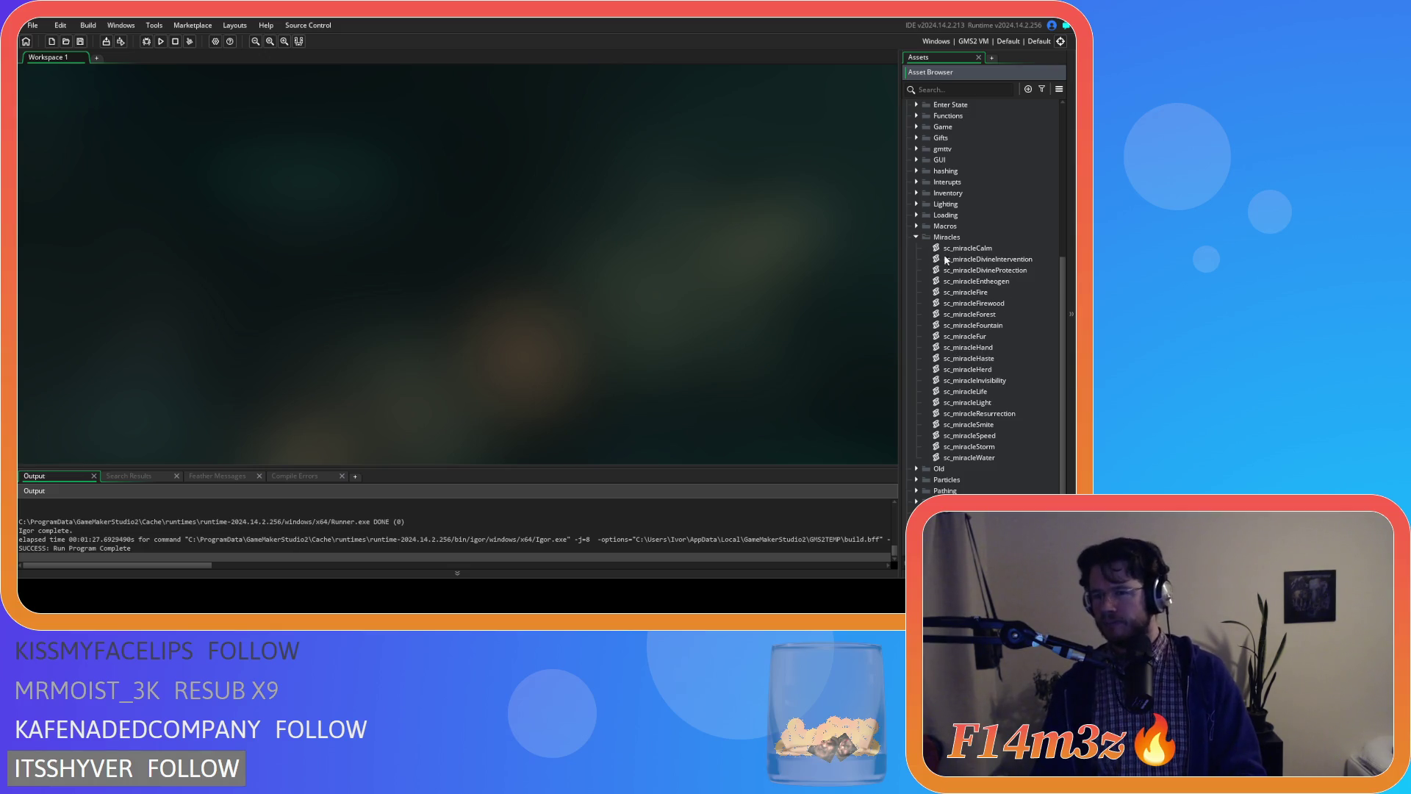
pyautogui.click(916, 237)
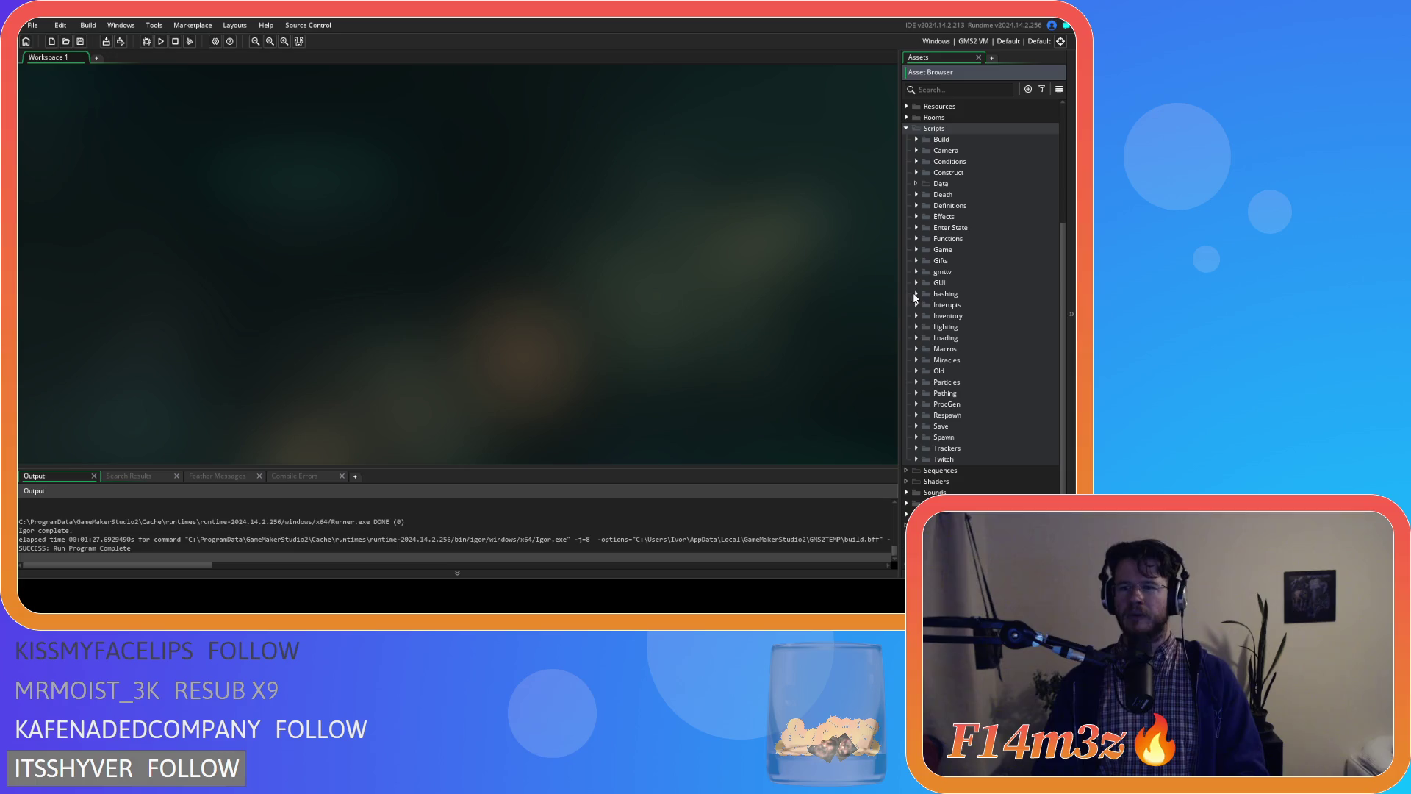
pyautogui.click(916, 359)
pyautogui.scroll(-2, 924, 368)
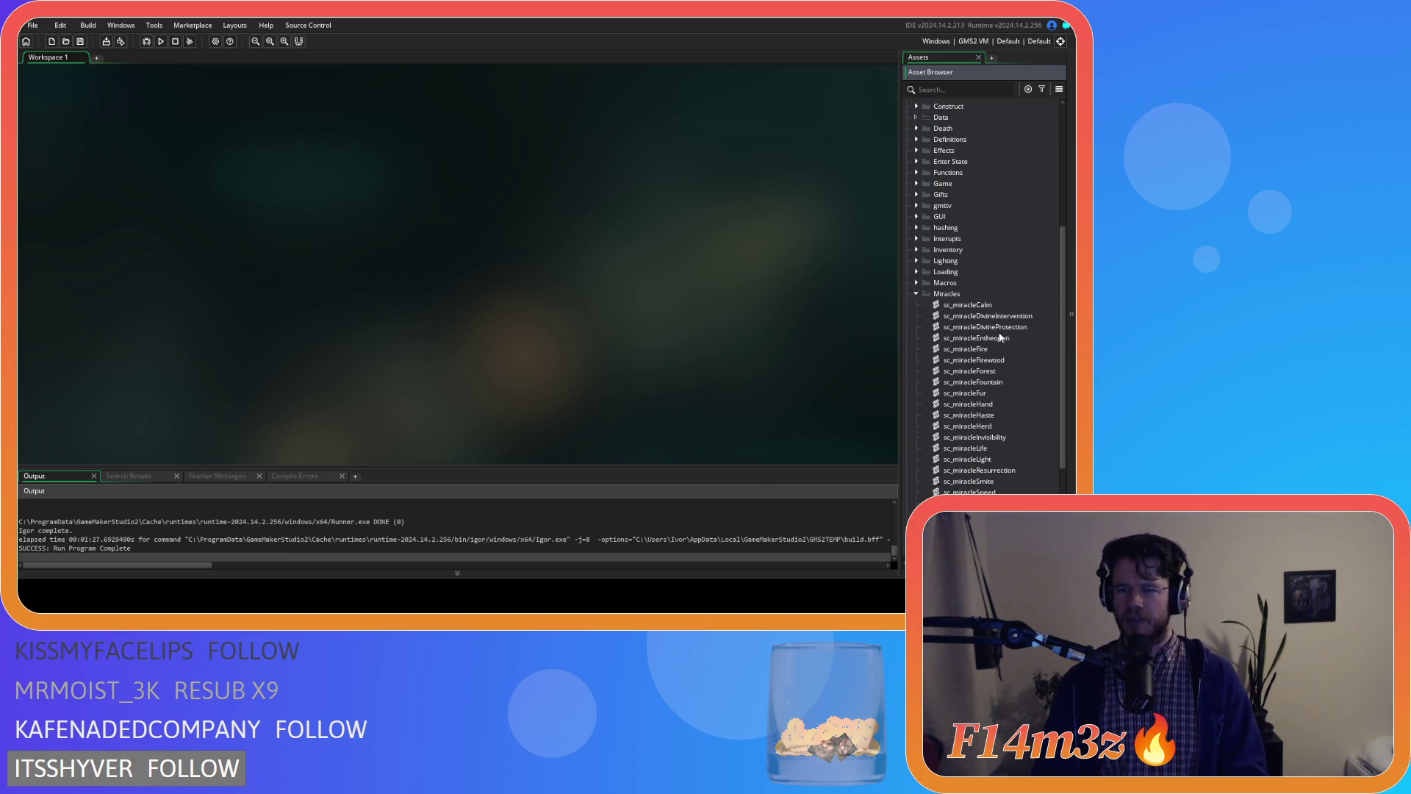
pyautogui.doubleClick(983, 306)
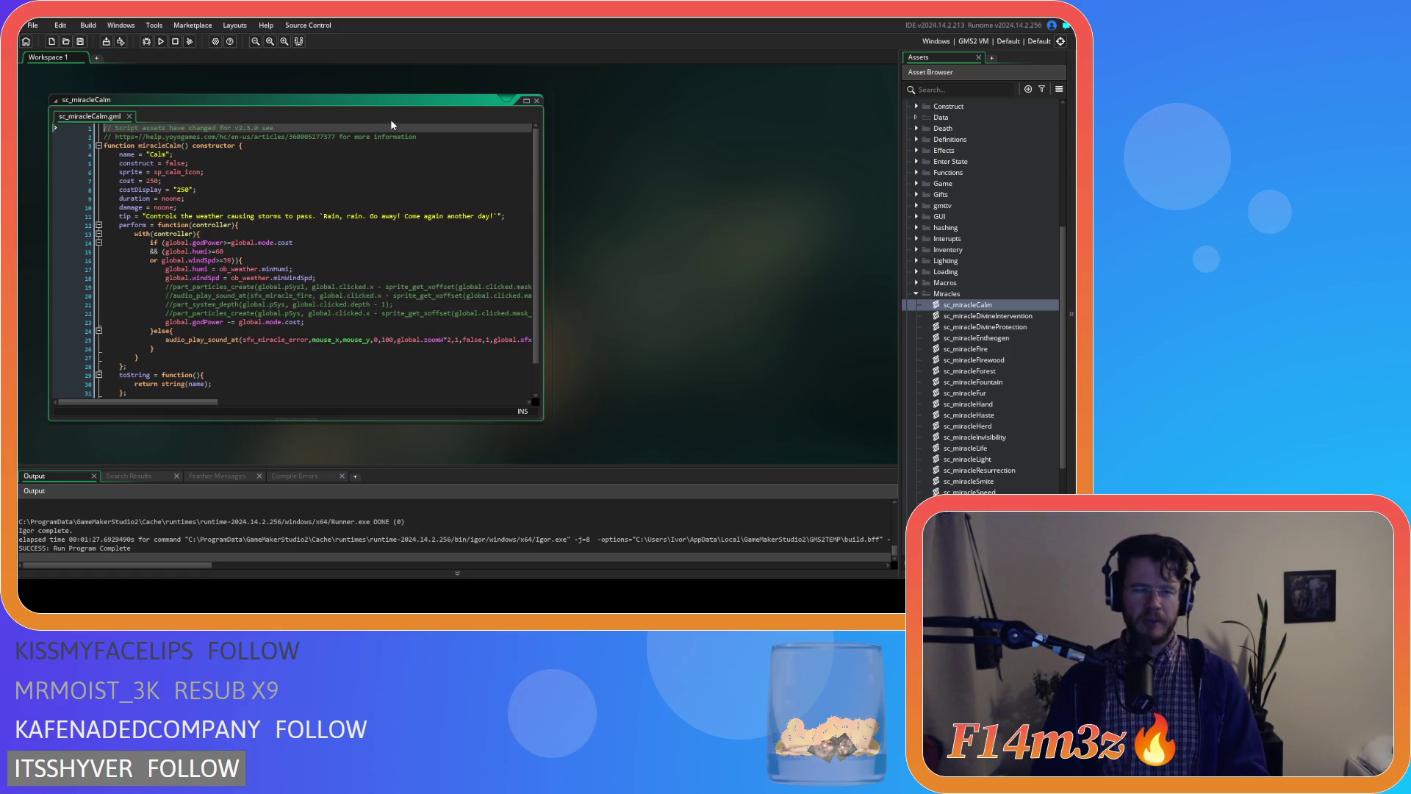
pyautogui.click(539, 103)
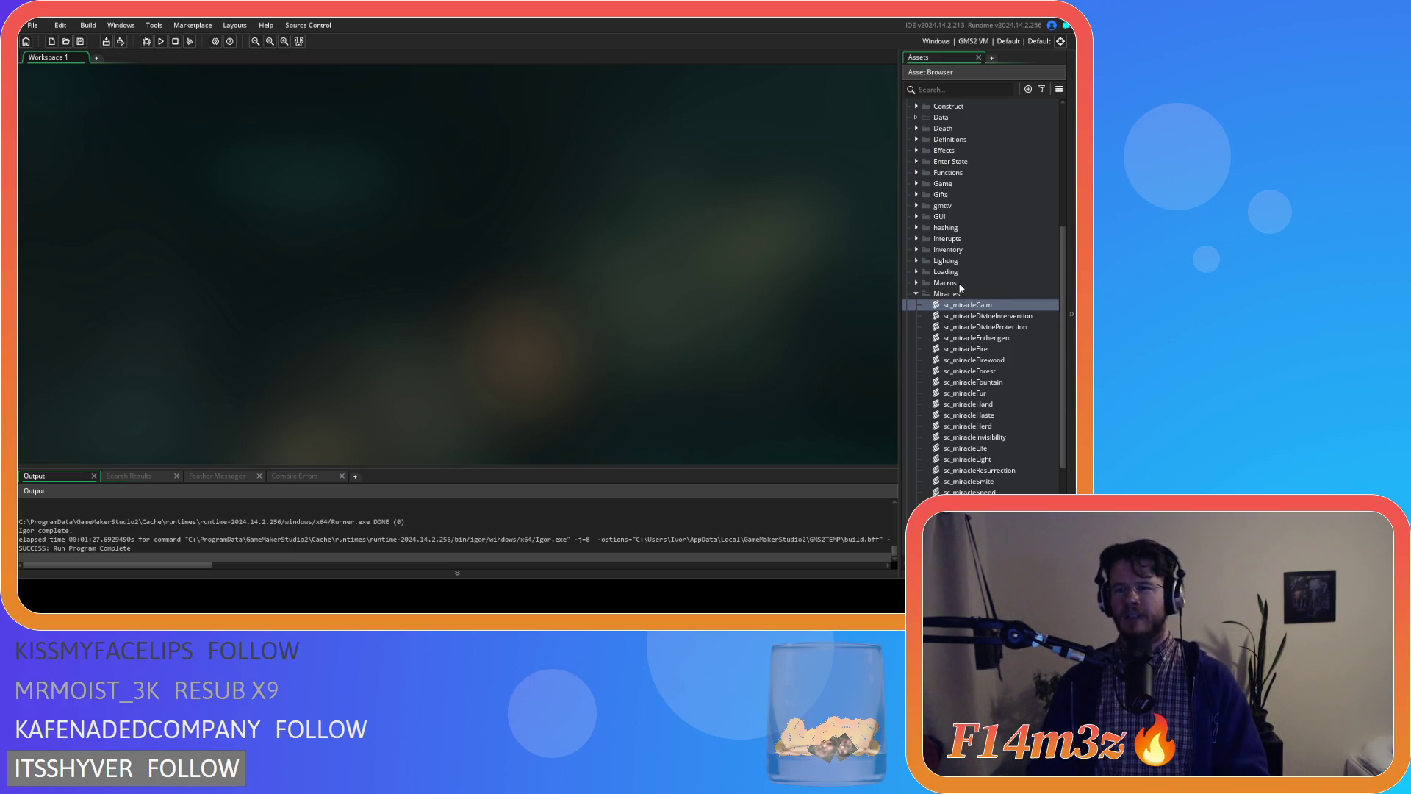
pyautogui.click(1016, 317)
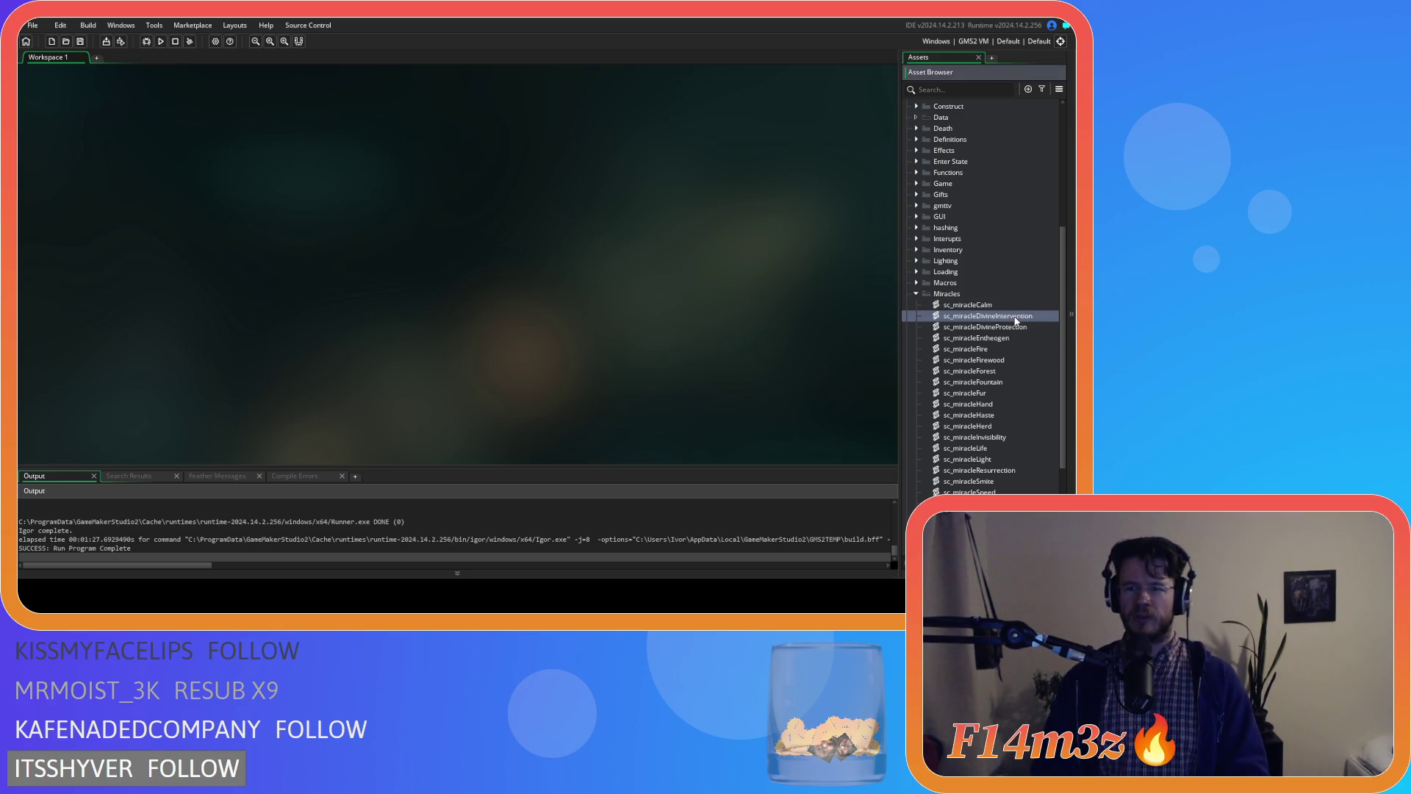
# - Change sc_miracleFirewood's cost and costDisplay from 250 to 100
pyautogui.doubleClick(1014, 358)
pyautogui.doubleClick(150, 180)
pyautogui.write('100')
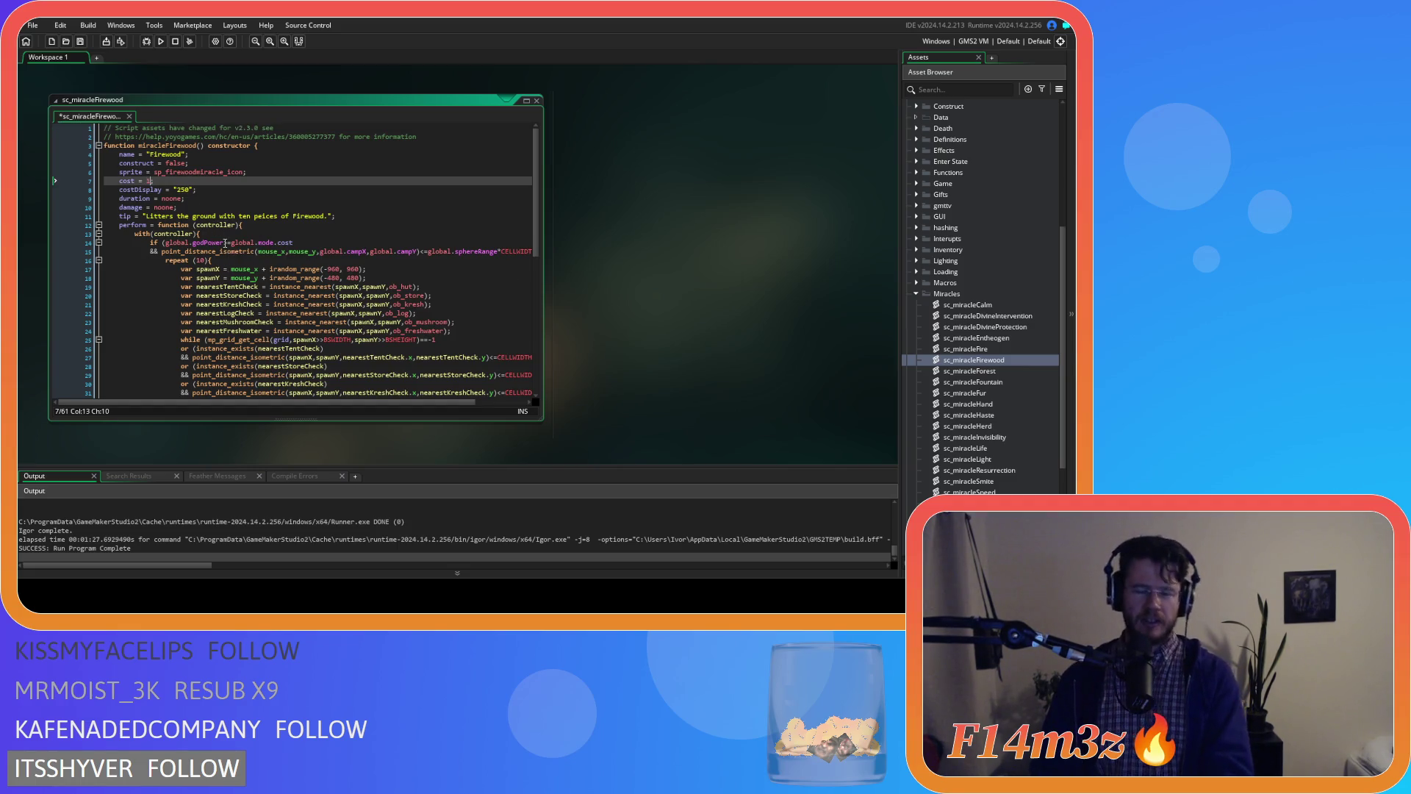
pyautogui.doubleClick(185, 190)
pyautogui.write('100')
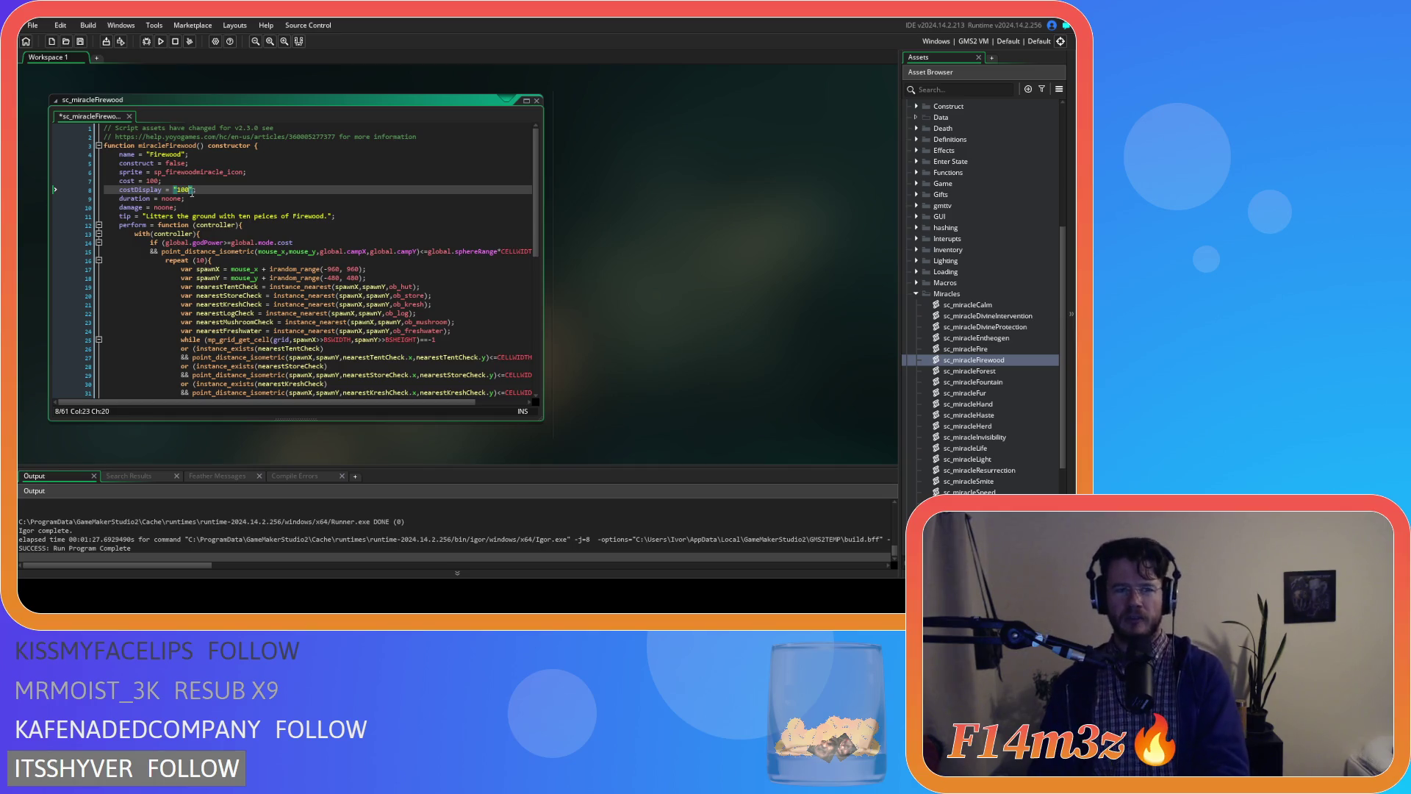
# - Set sc_miracleForest's cost and costDisplay to 100 and save the script
pyautogui.doubleClick(971, 371)
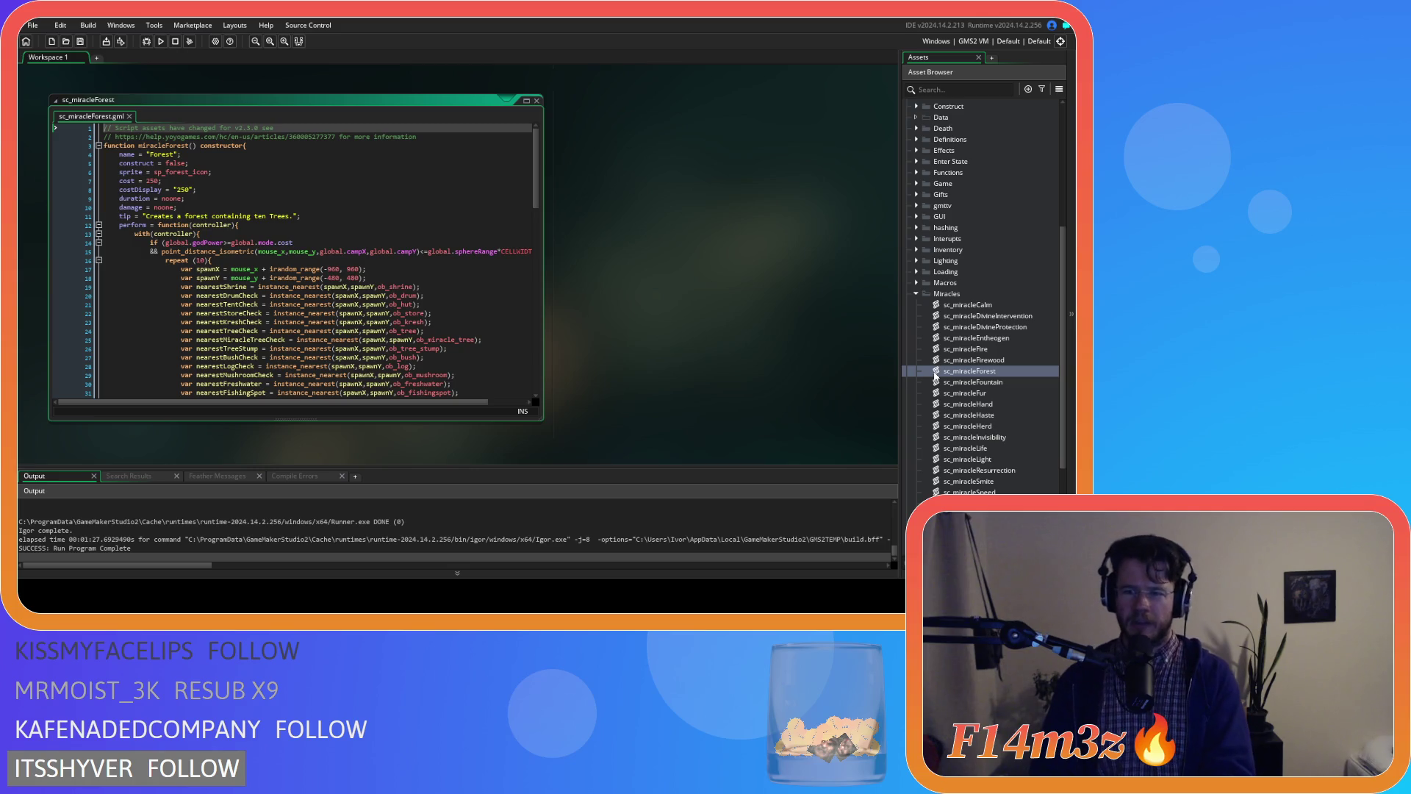
pyautogui.doubleClick(152, 181)
pyautogui.write('100')
pyautogui.doubleClick(183, 189)
pyautogui.write('100')
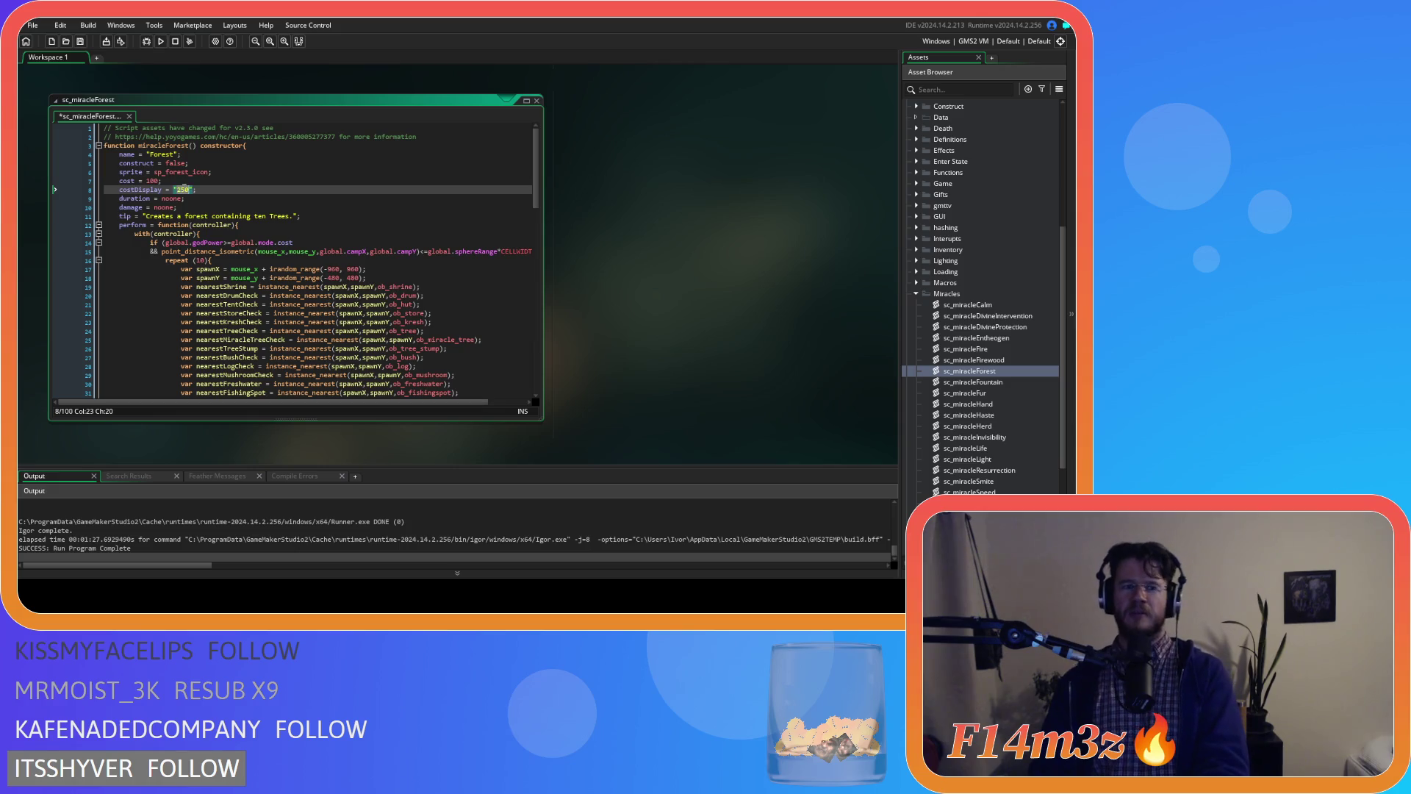
pyautogui.click(241, 190)
pyautogui.hotkey('ctrl', 's')
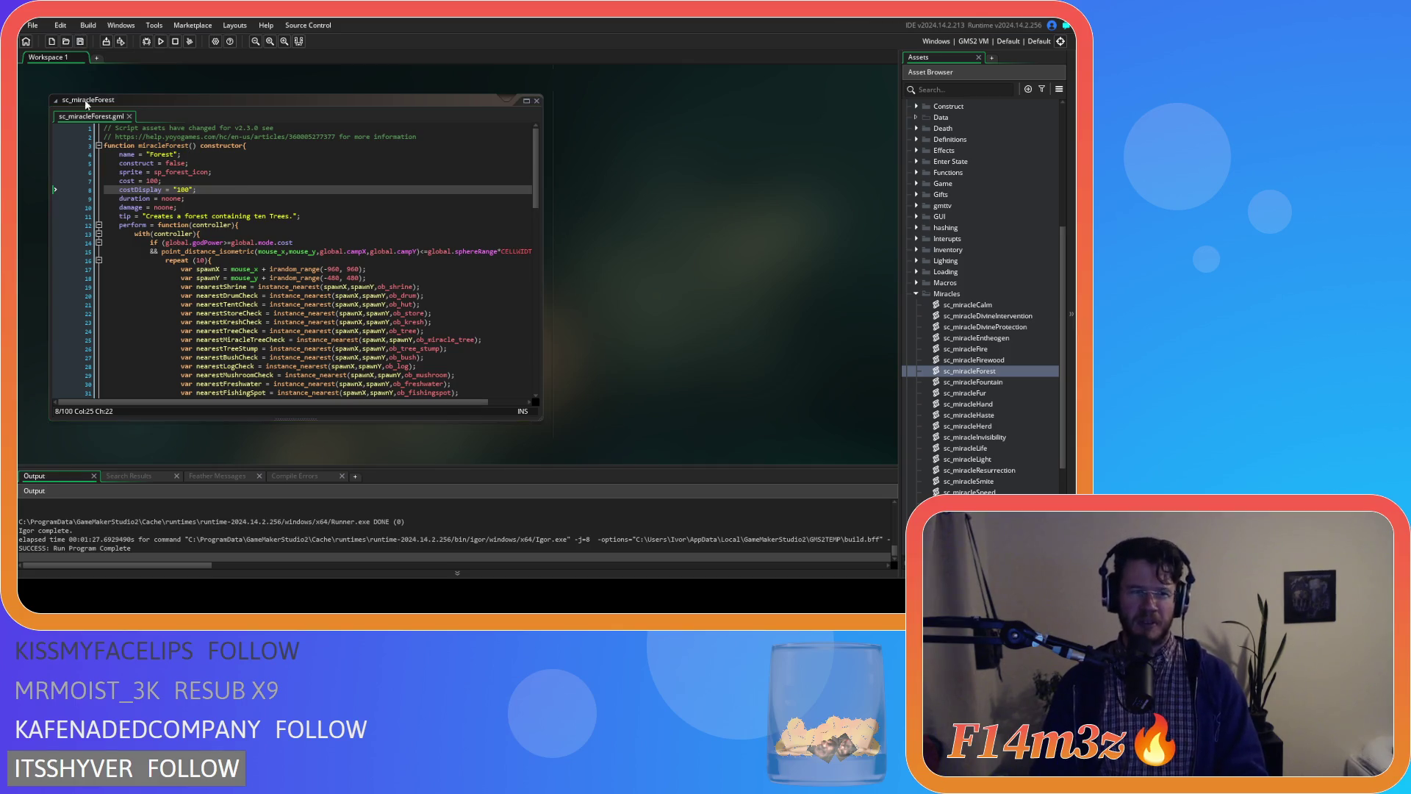
# - Review the Forest script, close its editor, and reopen sc_miracleForest from the re-expanded Miracles folder
pyautogui.click(275, 199)
pyautogui.click(282, 193)
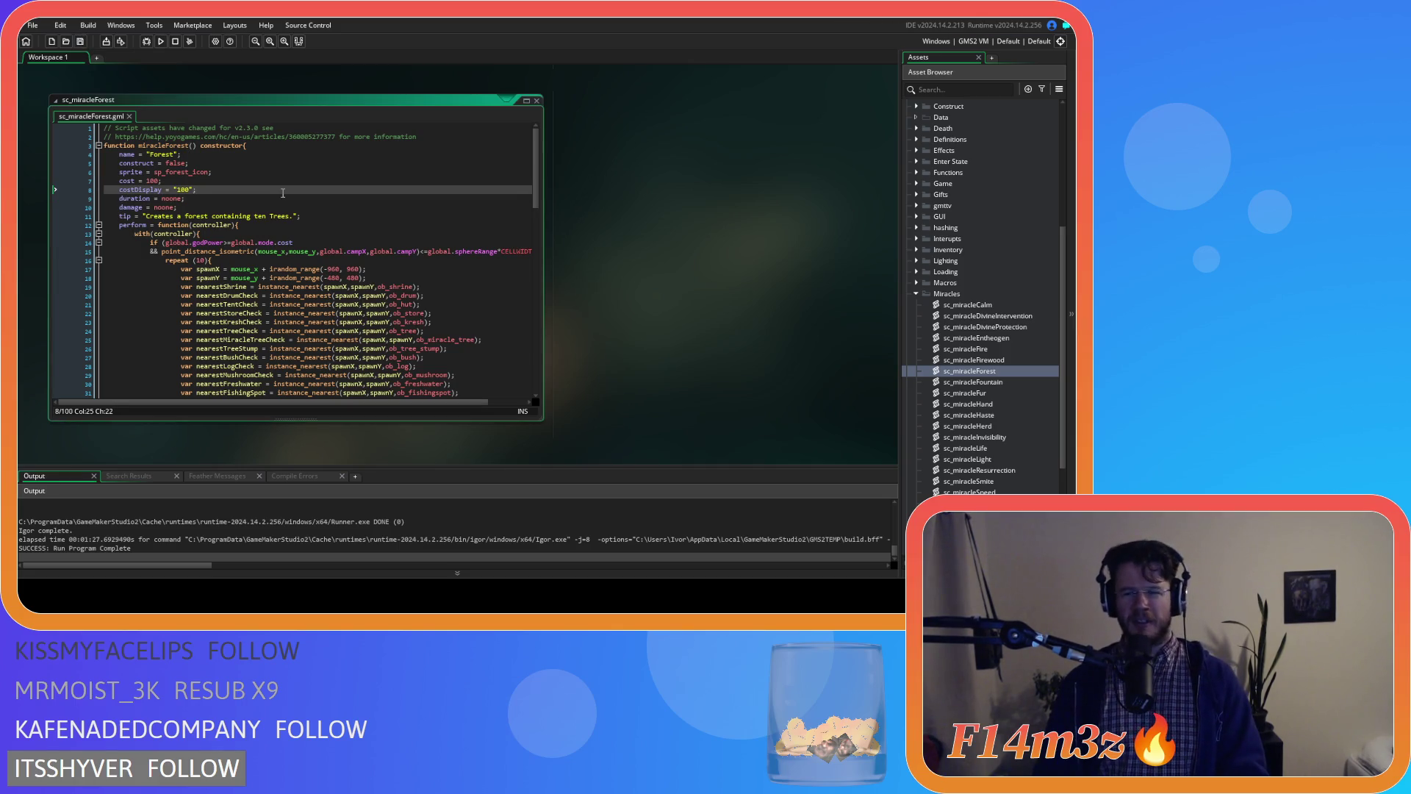
pyautogui.click(384, 209)
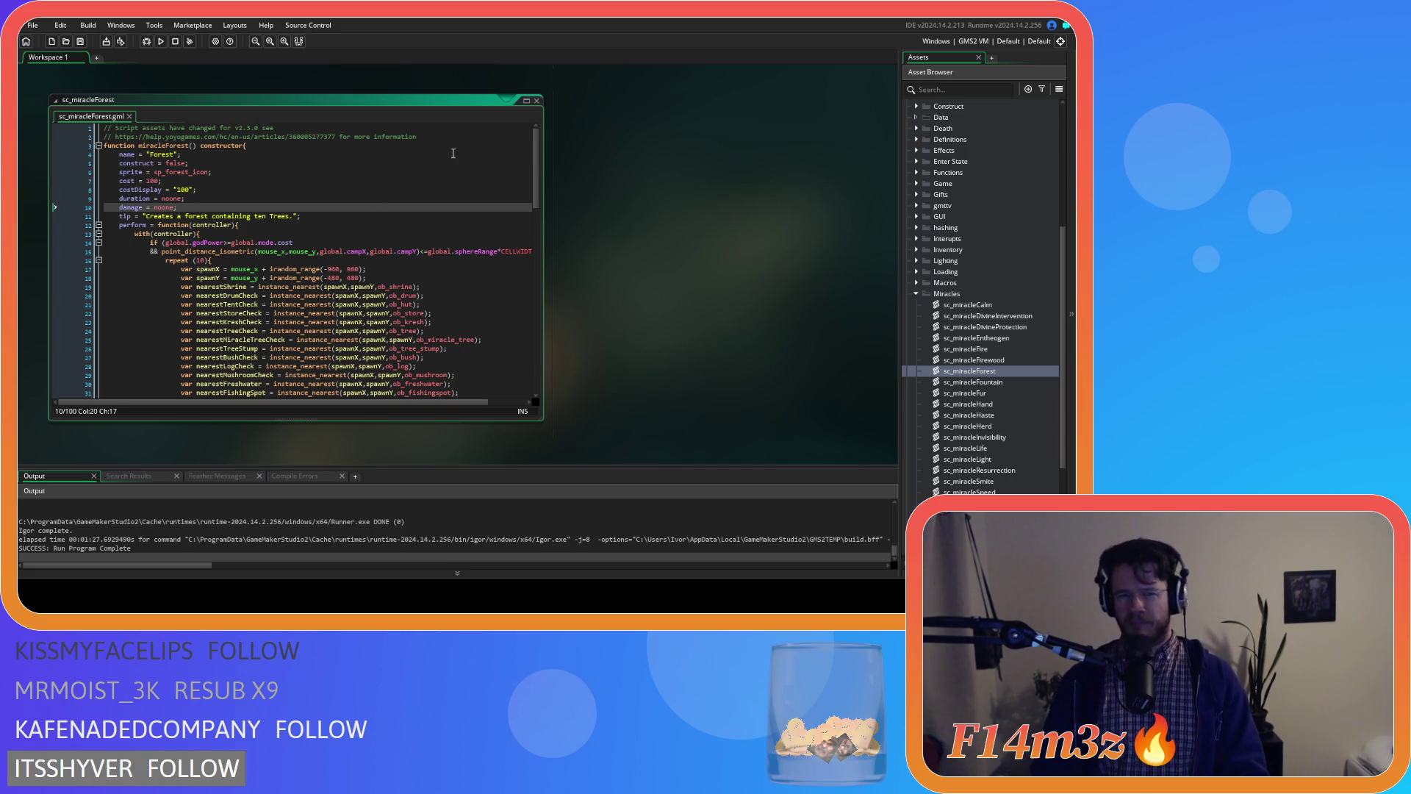
pyautogui.click(536, 100)
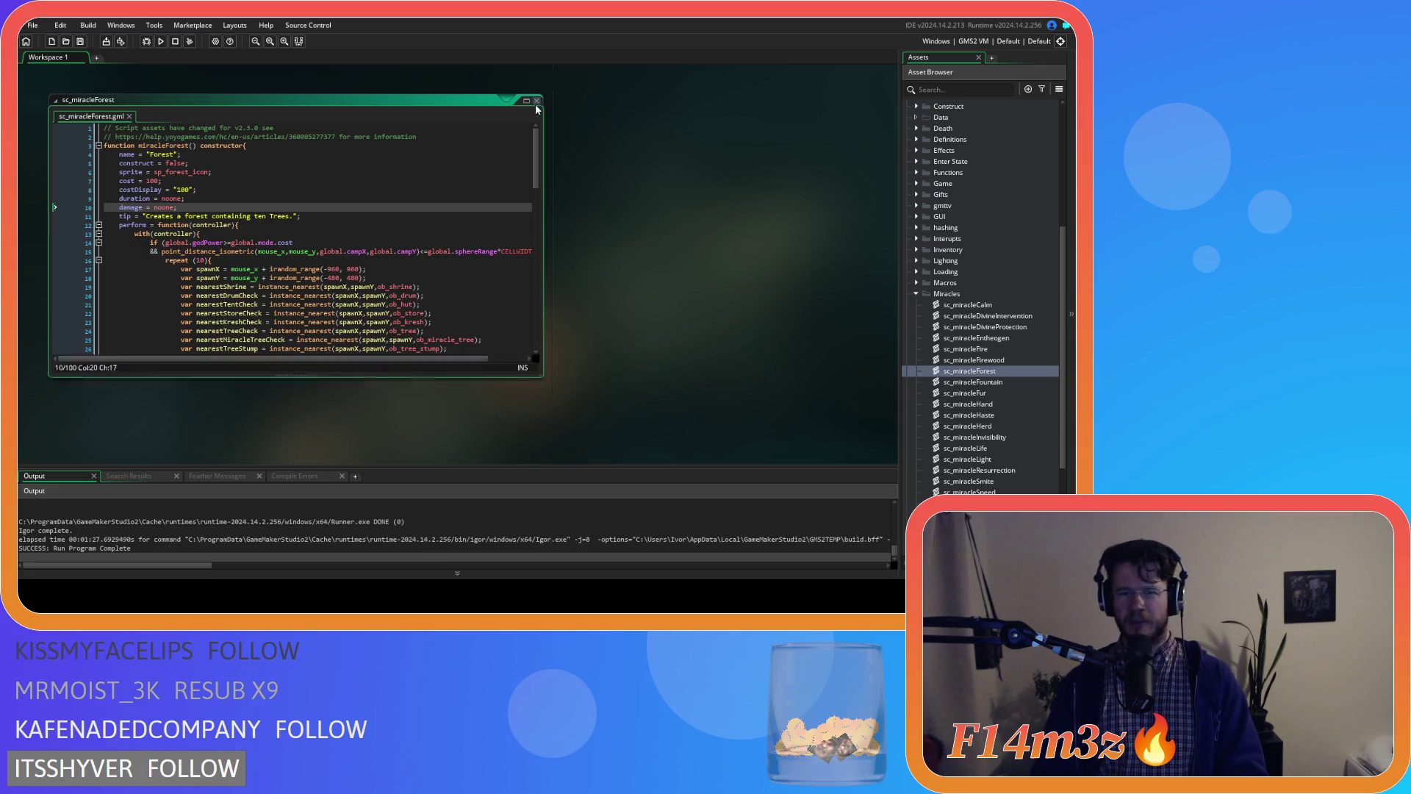
pyautogui.click(914, 294)
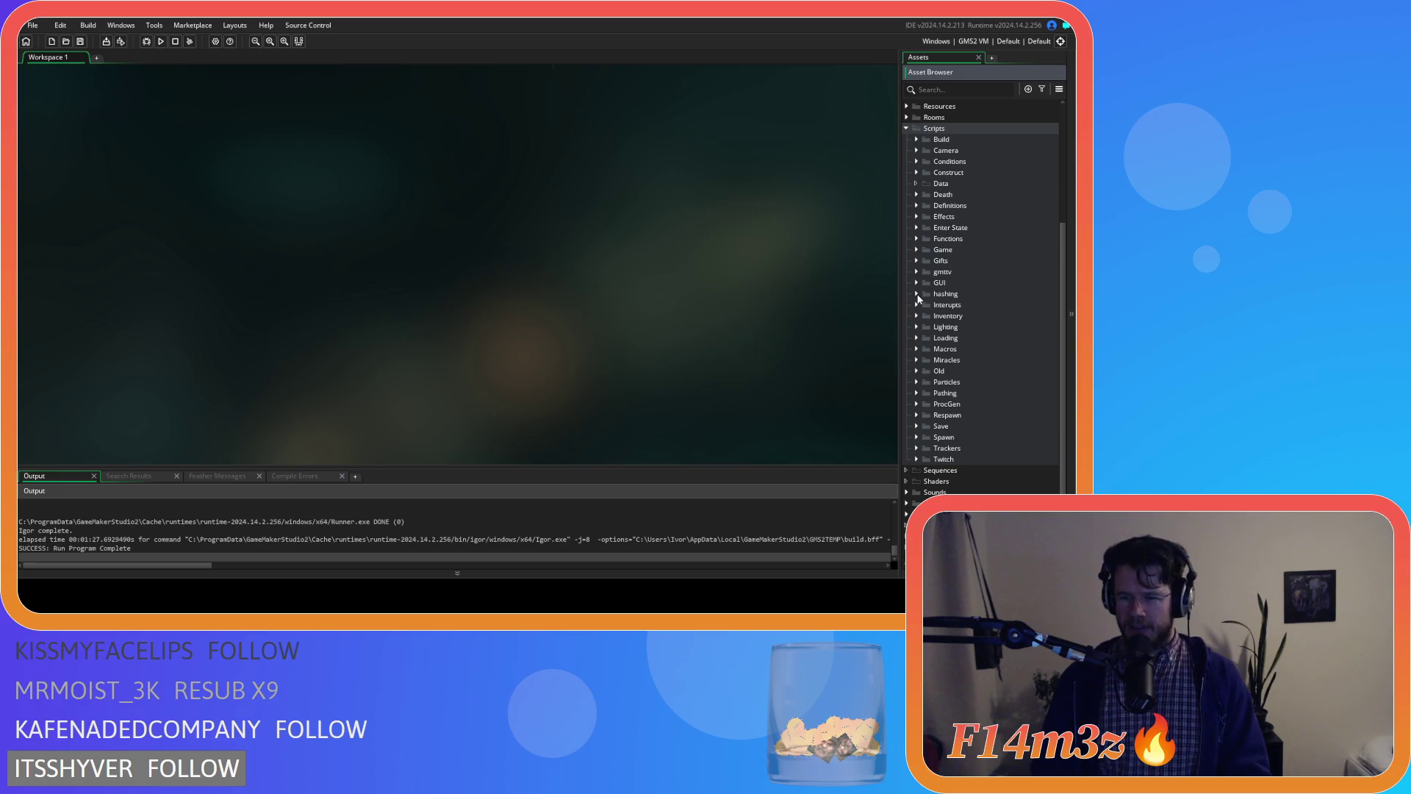
pyautogui.click(916, 305)
pyautogui.click(916, 305)
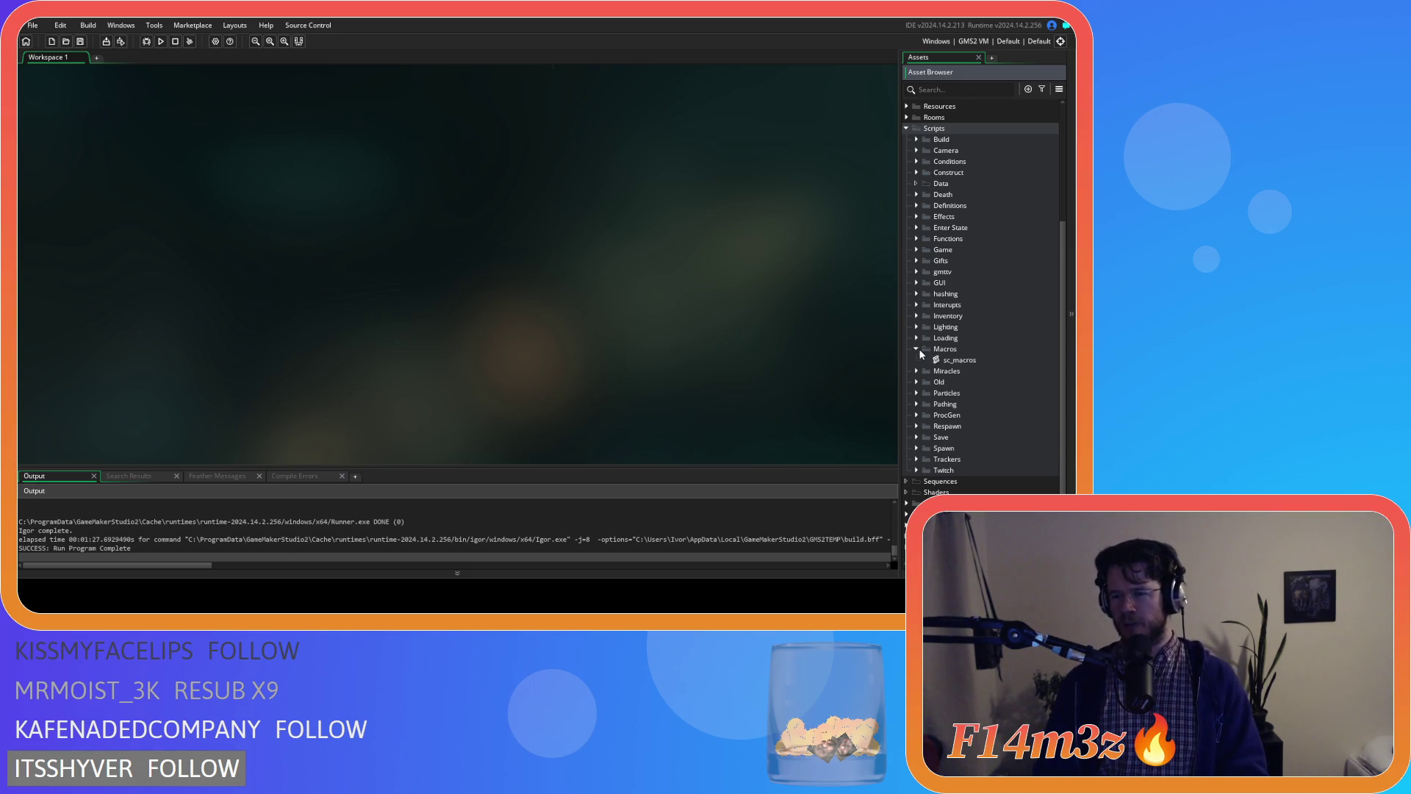
pyautogui.click(917, 360)
pyautogui.scroll(-2, 1001, 435)
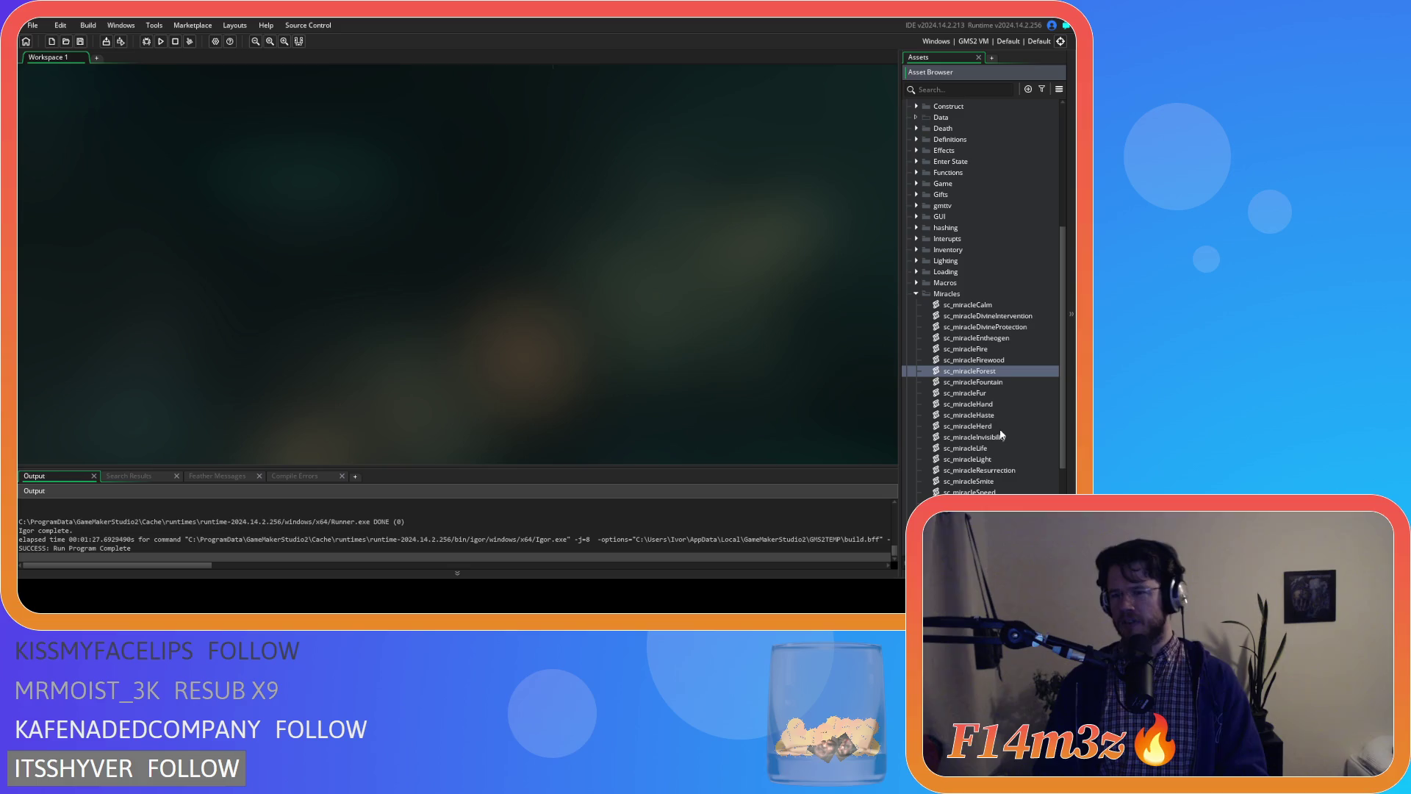
pyautogui.doubleClick(1012, 371)
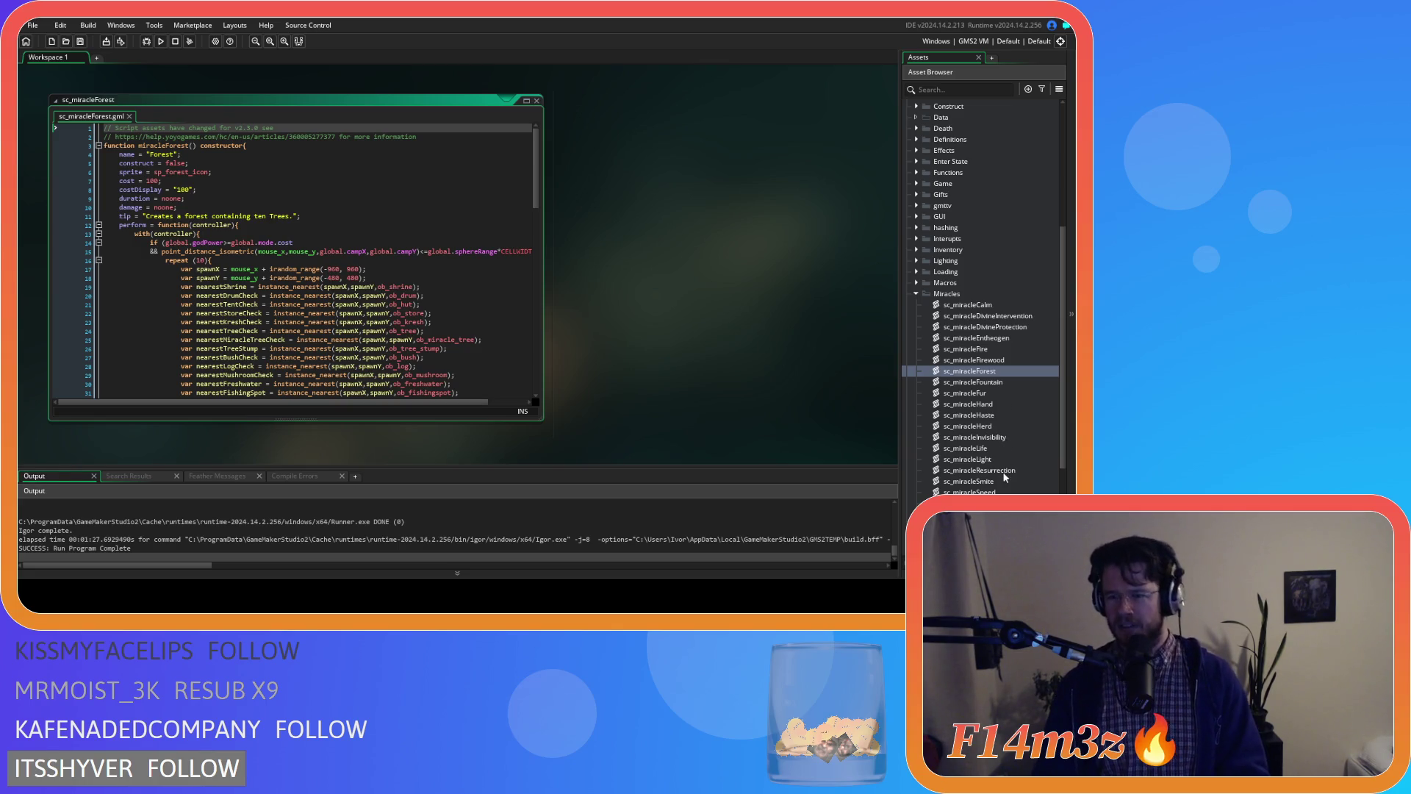
# - Lower sc_miracleEntheogen's cost and costDisplay from 250 to 100 and save
pyautogui.doubleClick(1014, 336)
pyautogui.doubleClick(153, 180)
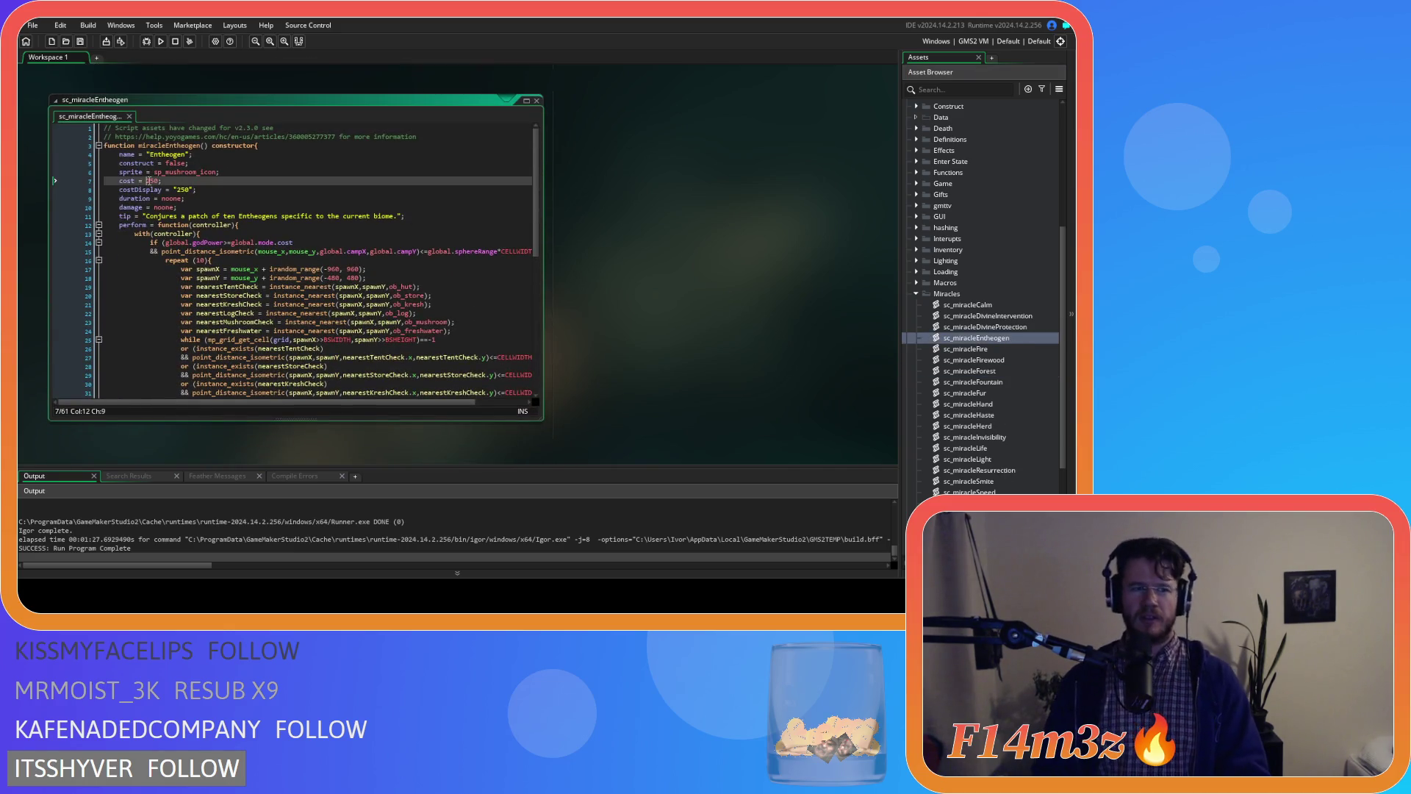
pyautogui.write('100')
pyautogui.doubleClick(182, 190)
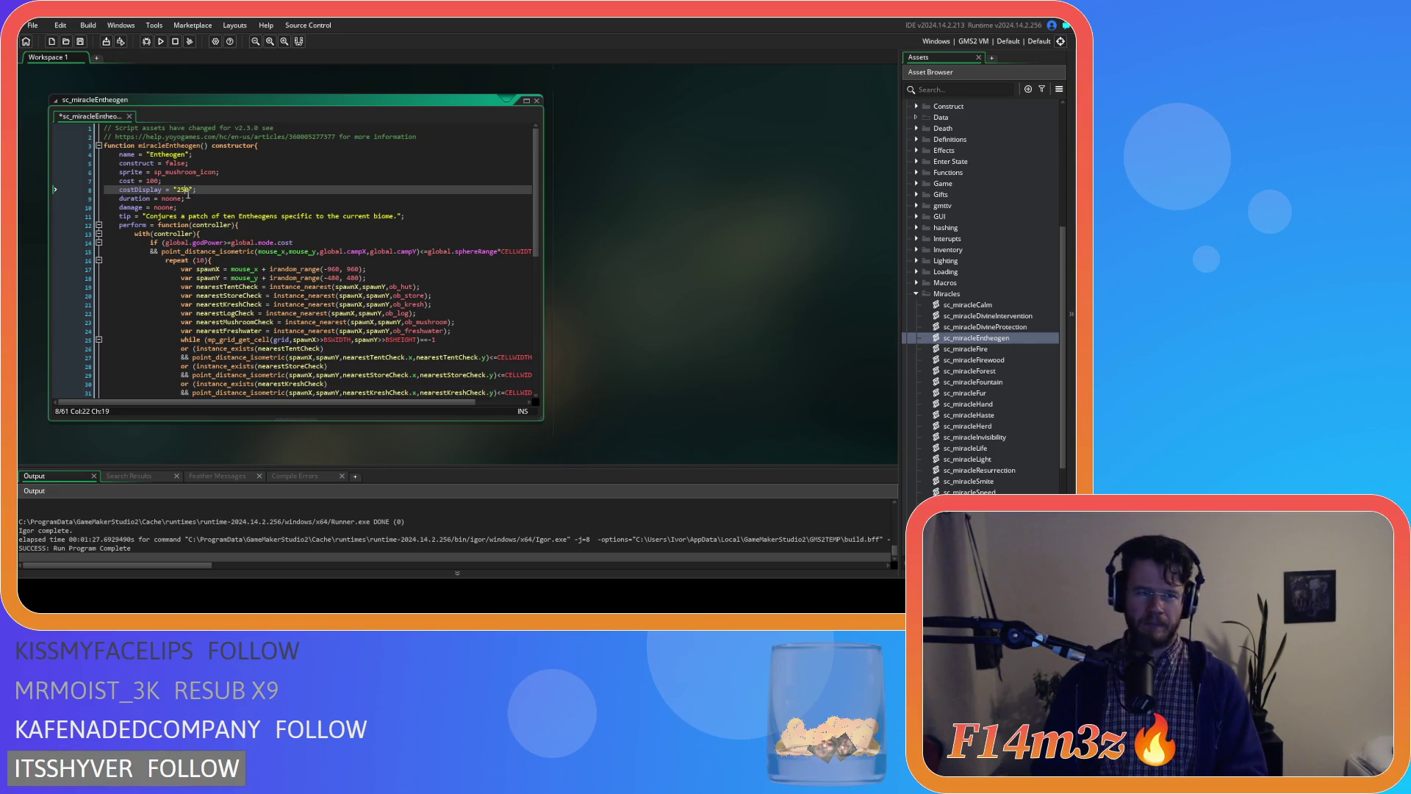
pyautogui.write('100')
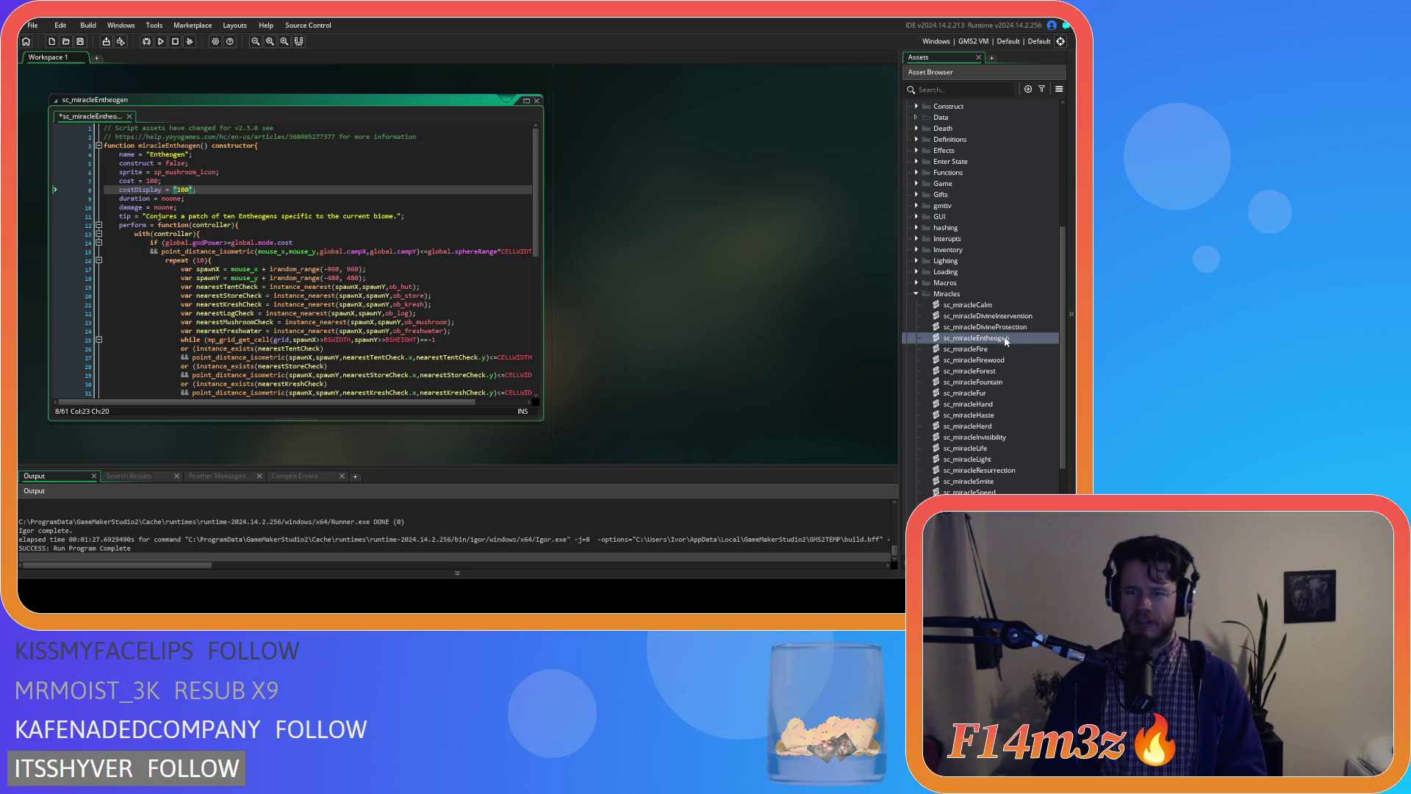
pyautogui.click(1006, 373)
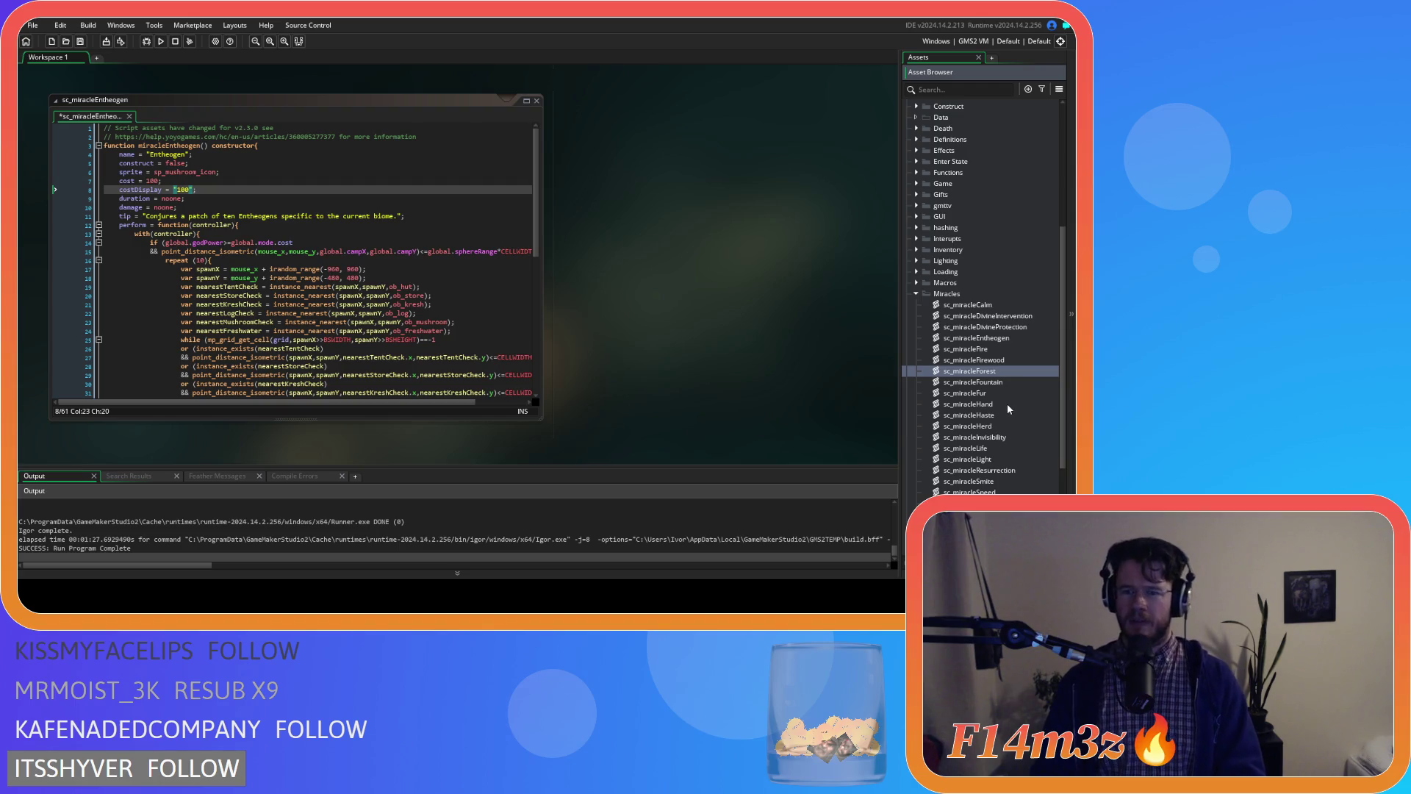
pyautogui.hotkey('ctrl', 's')
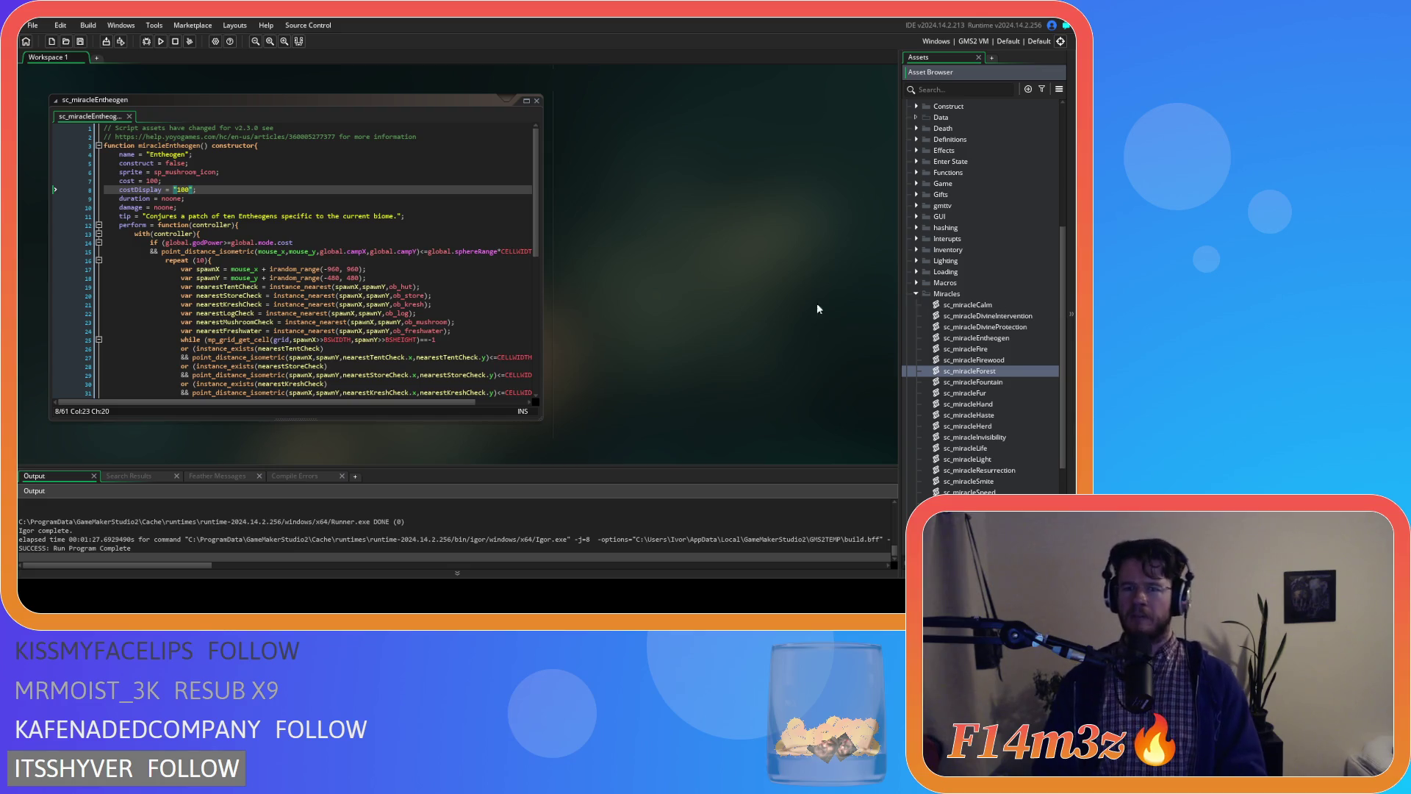
# - Close the Entheogen code editor from the workspace context menu
pyautogui.rightClick(698, 308)
pyautogui.moveTo(735, 328)
pyautogui.click(786, 371)
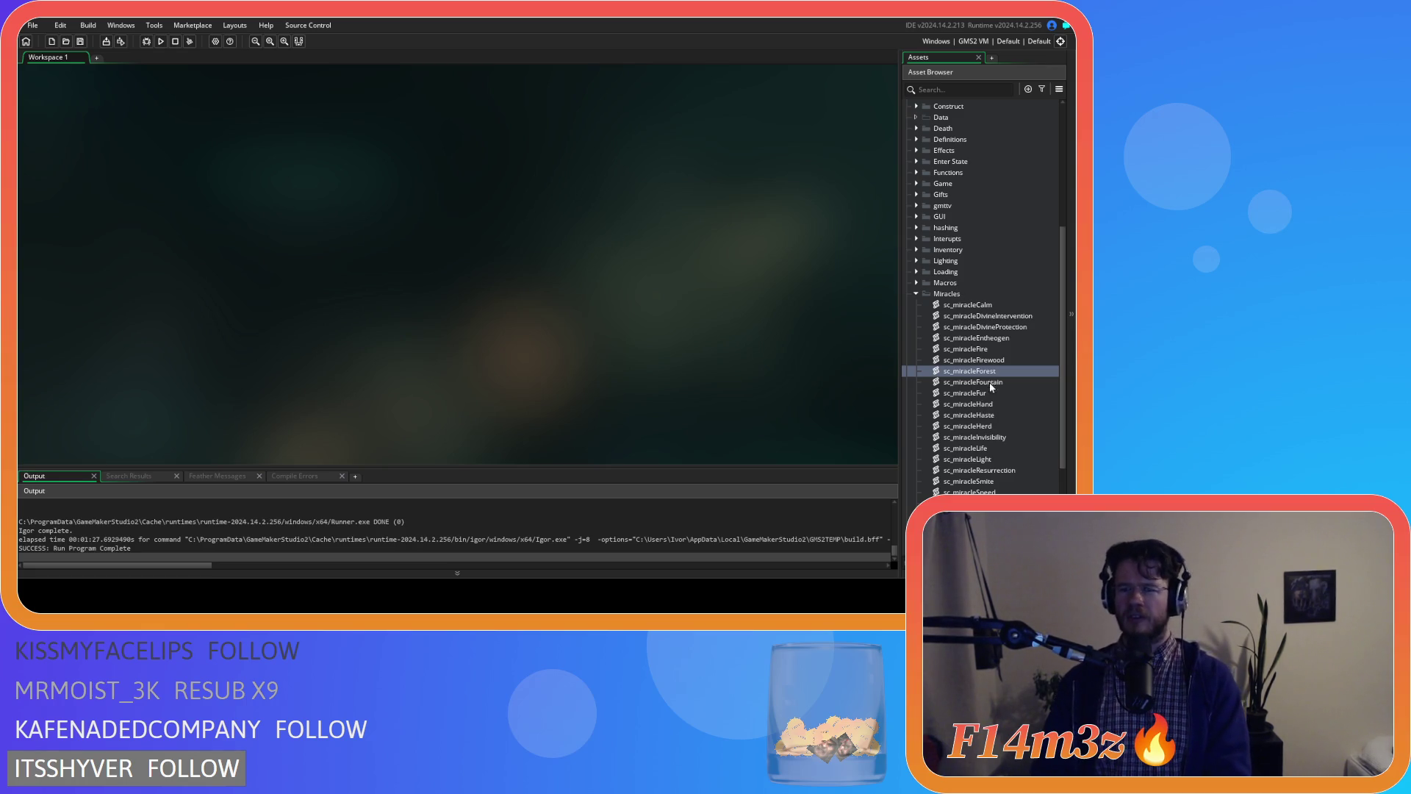
# - Lower sc_miracleHerd's cost and costDisplay from 500 to 250 and save
pyautogui.doubleClick(971, 426)
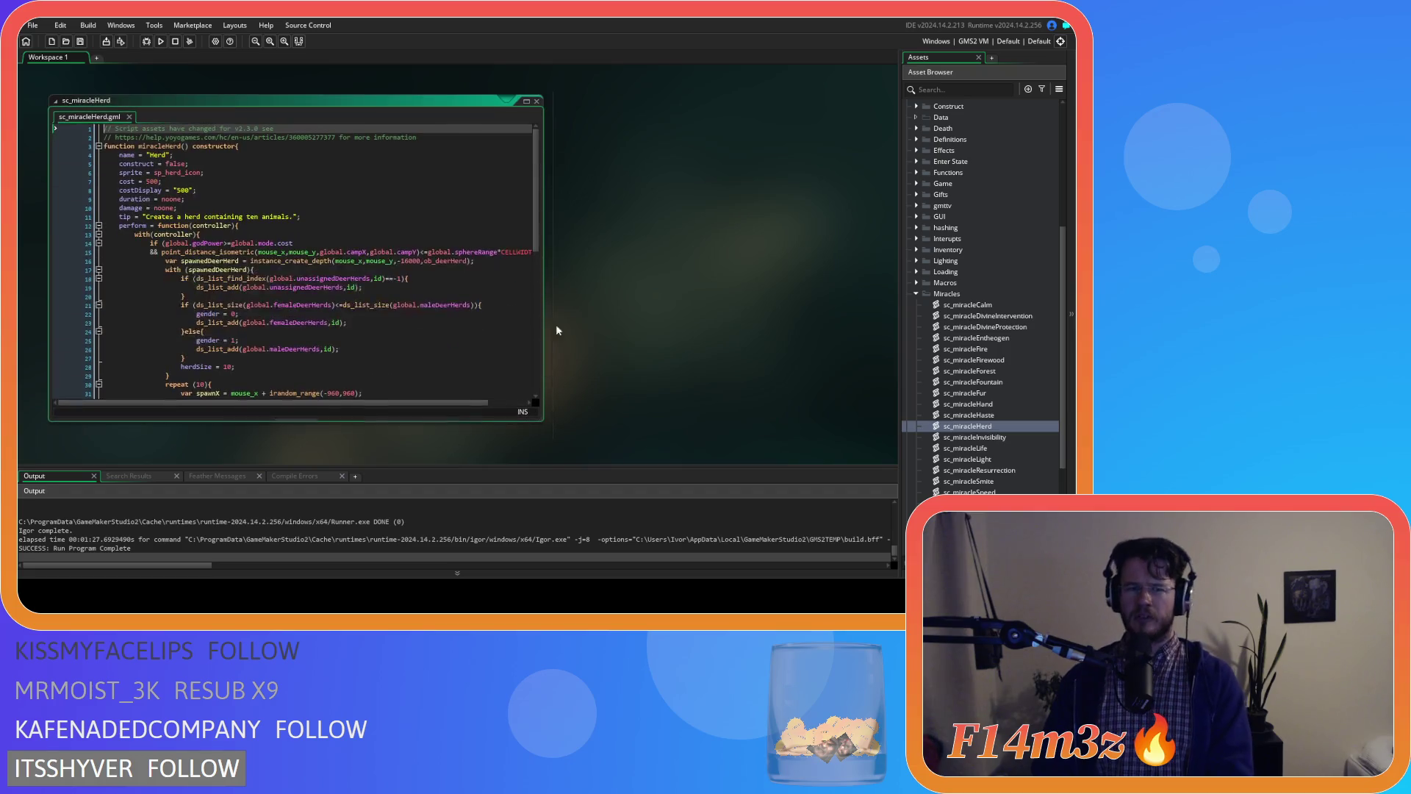
pyautogui.doubleClick(151, 181)
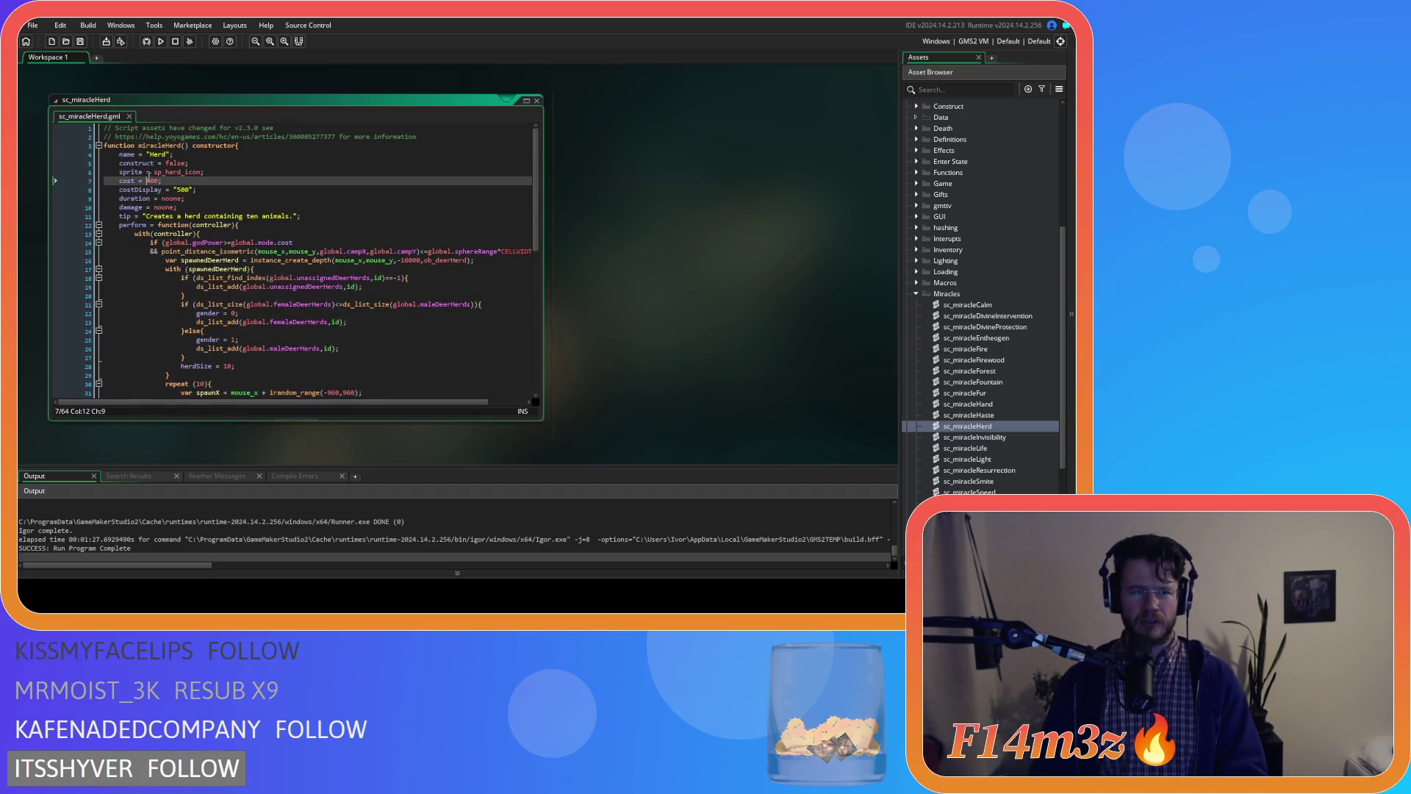
pyautogui.write('250')
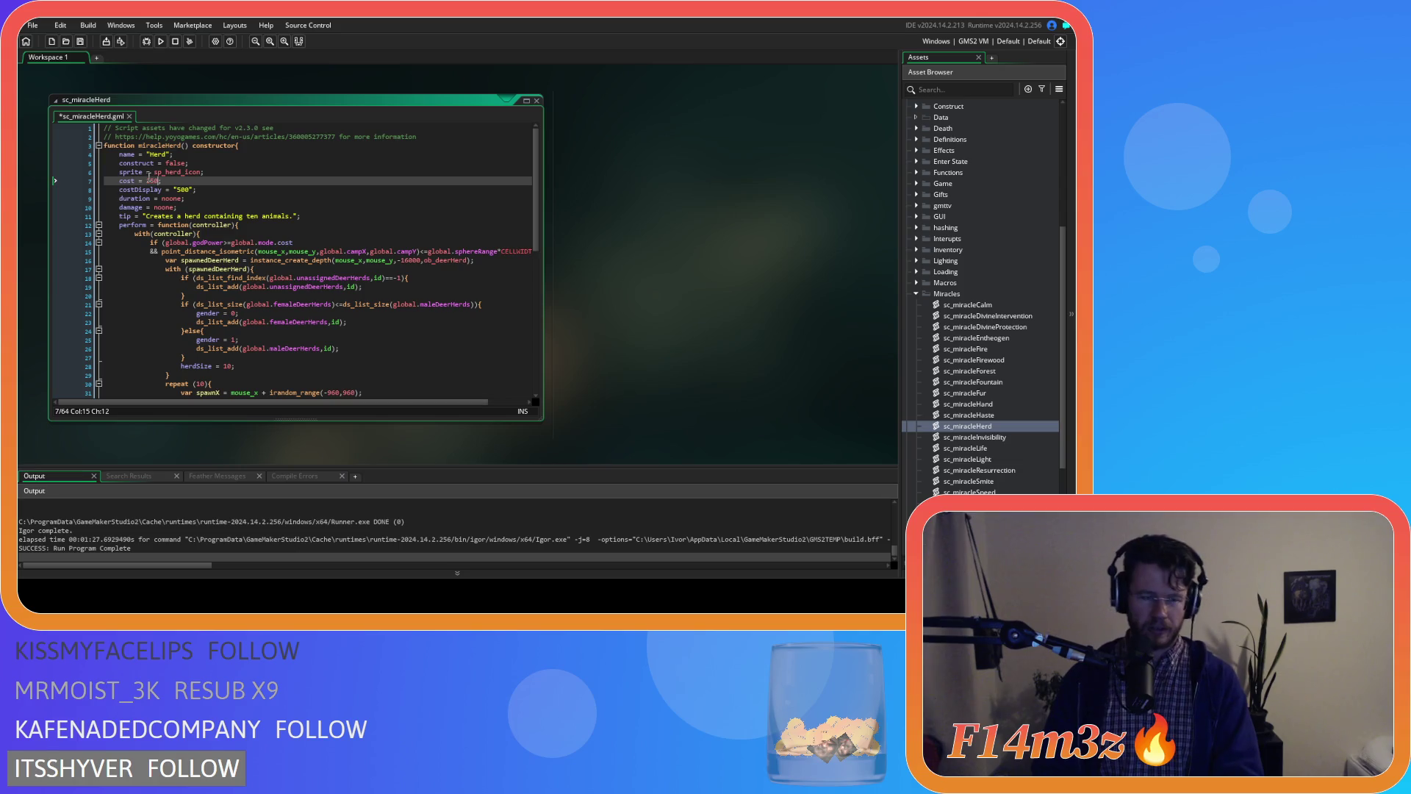
pyautogui.doubleClick(182, 190)
pyautogui.write('250')
pyautogui.hotkey('ctrl', 's')
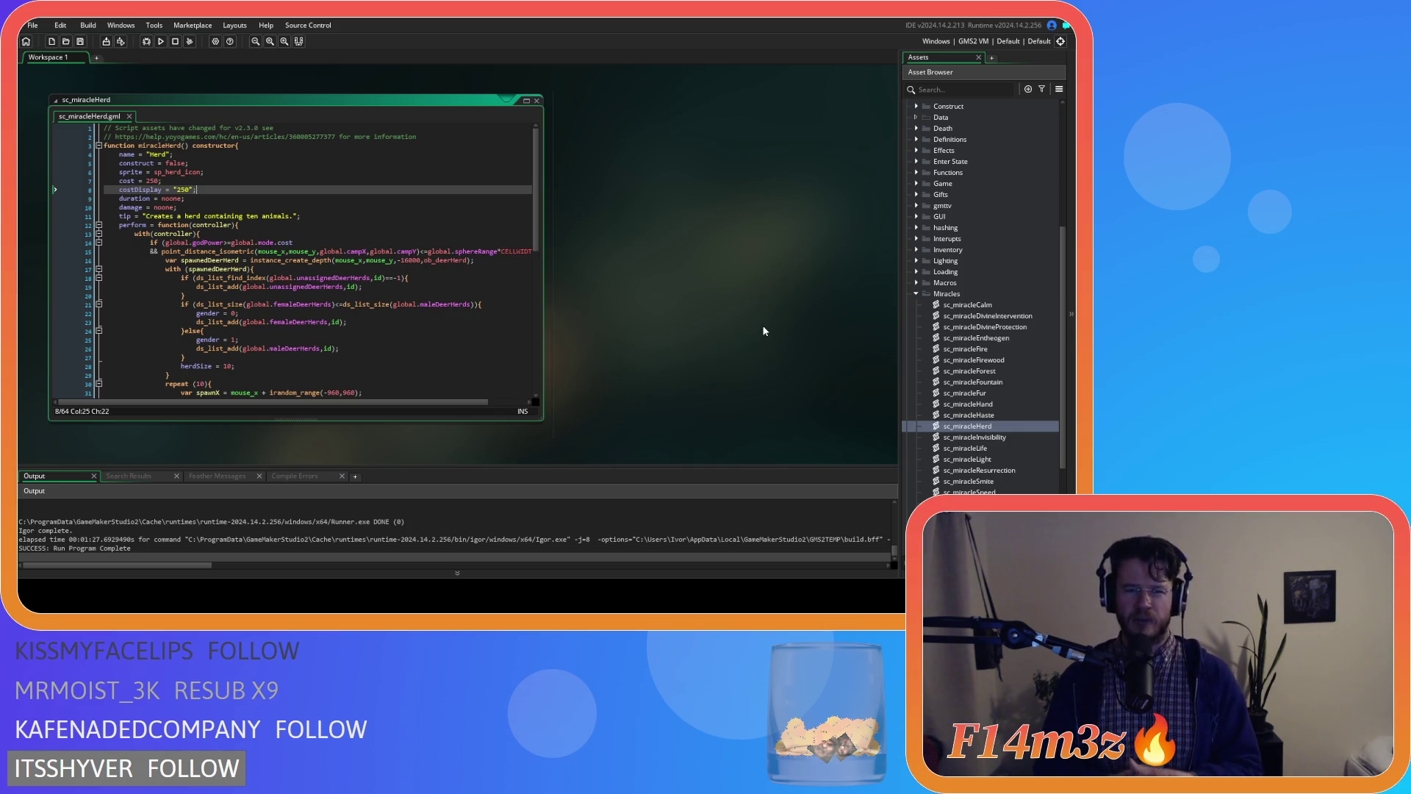
# - Open sc_miracleResurrection, then close its editor via the workspace context menu
pyautogui.click(715, 303)
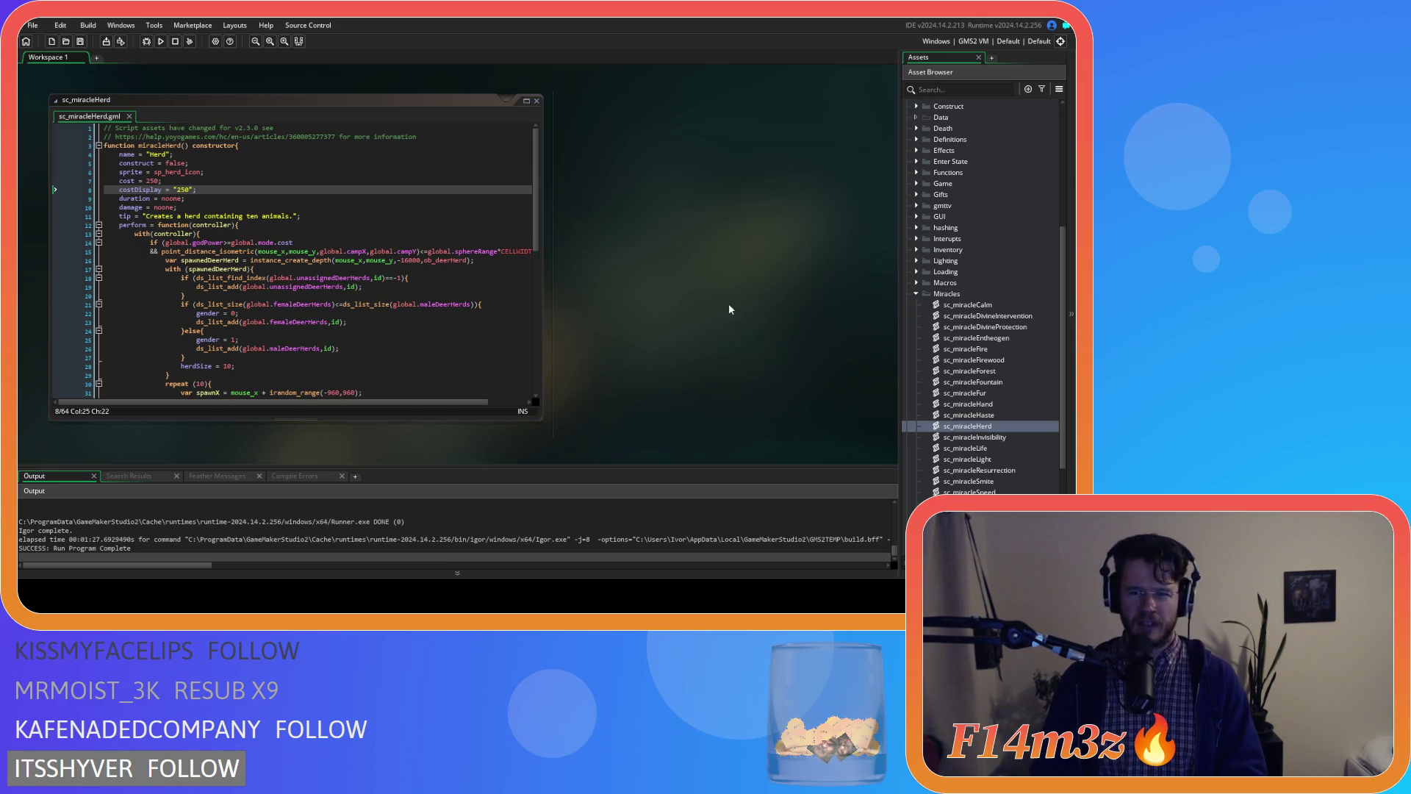
pyautogui.doubleClick(989, 471)
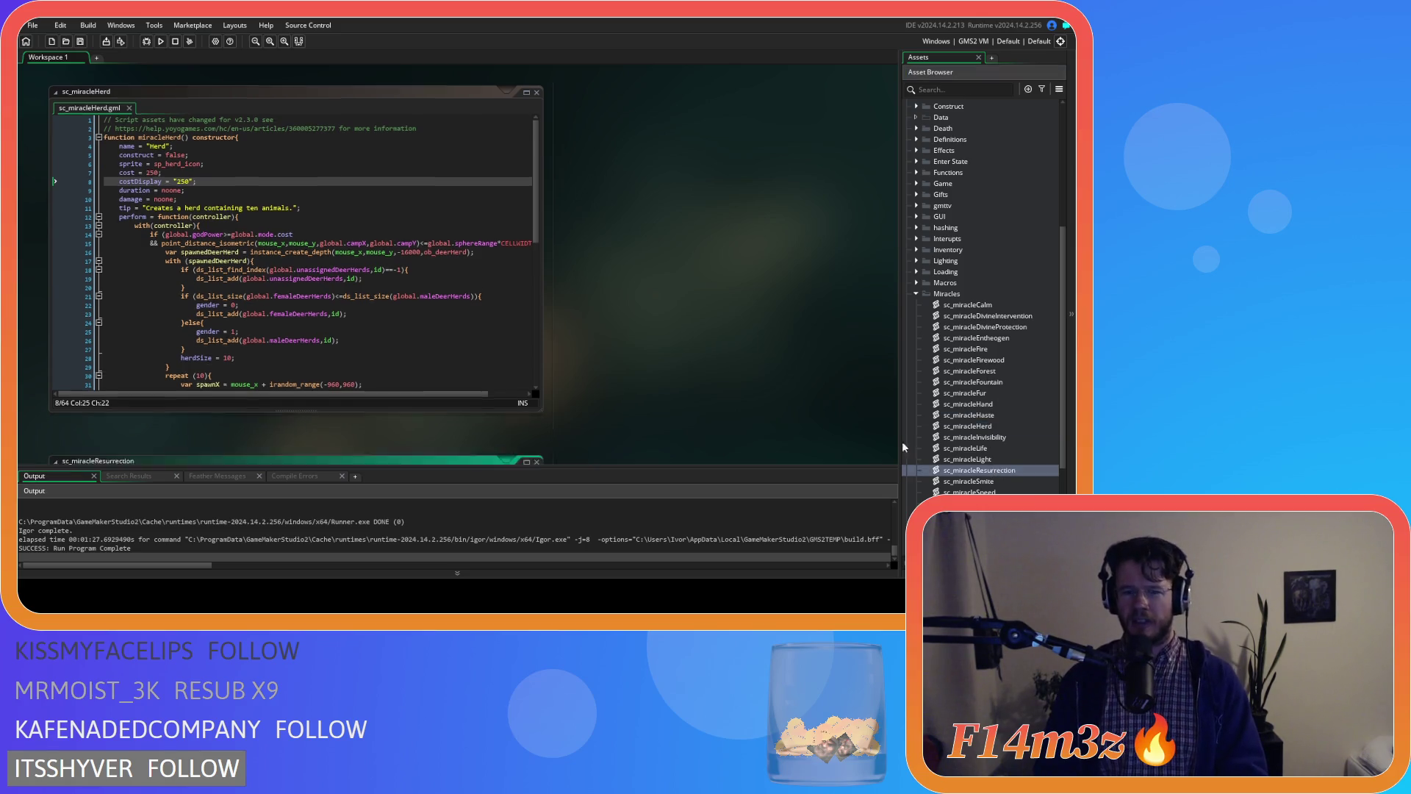
pyautogui.rightClick(760, 253)
pyautogui.moveTo(749, 246)
pyautogui.click(792, 284)
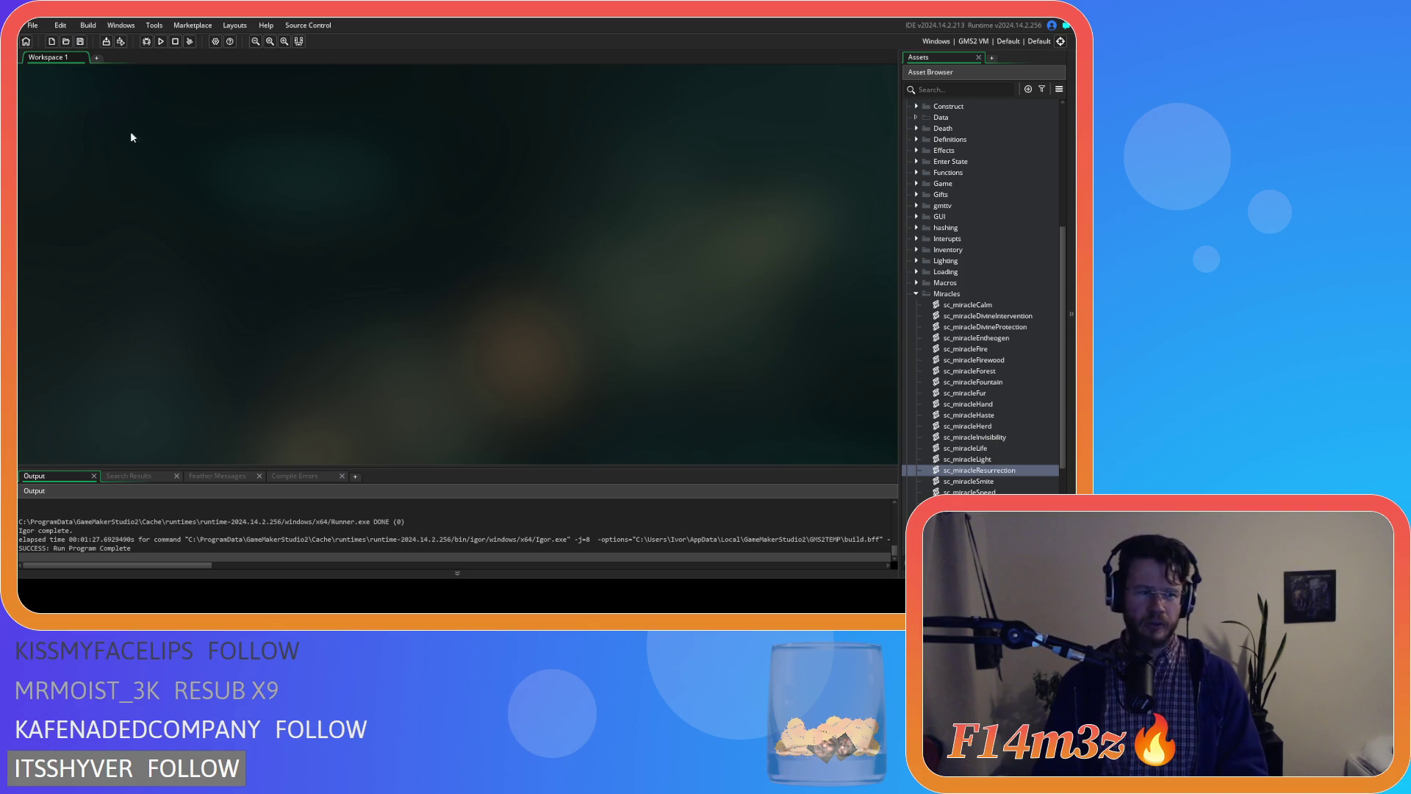
# - Collapse the Miracles folder and then the whole Scripts folder
pyautogui.click(916, 293)
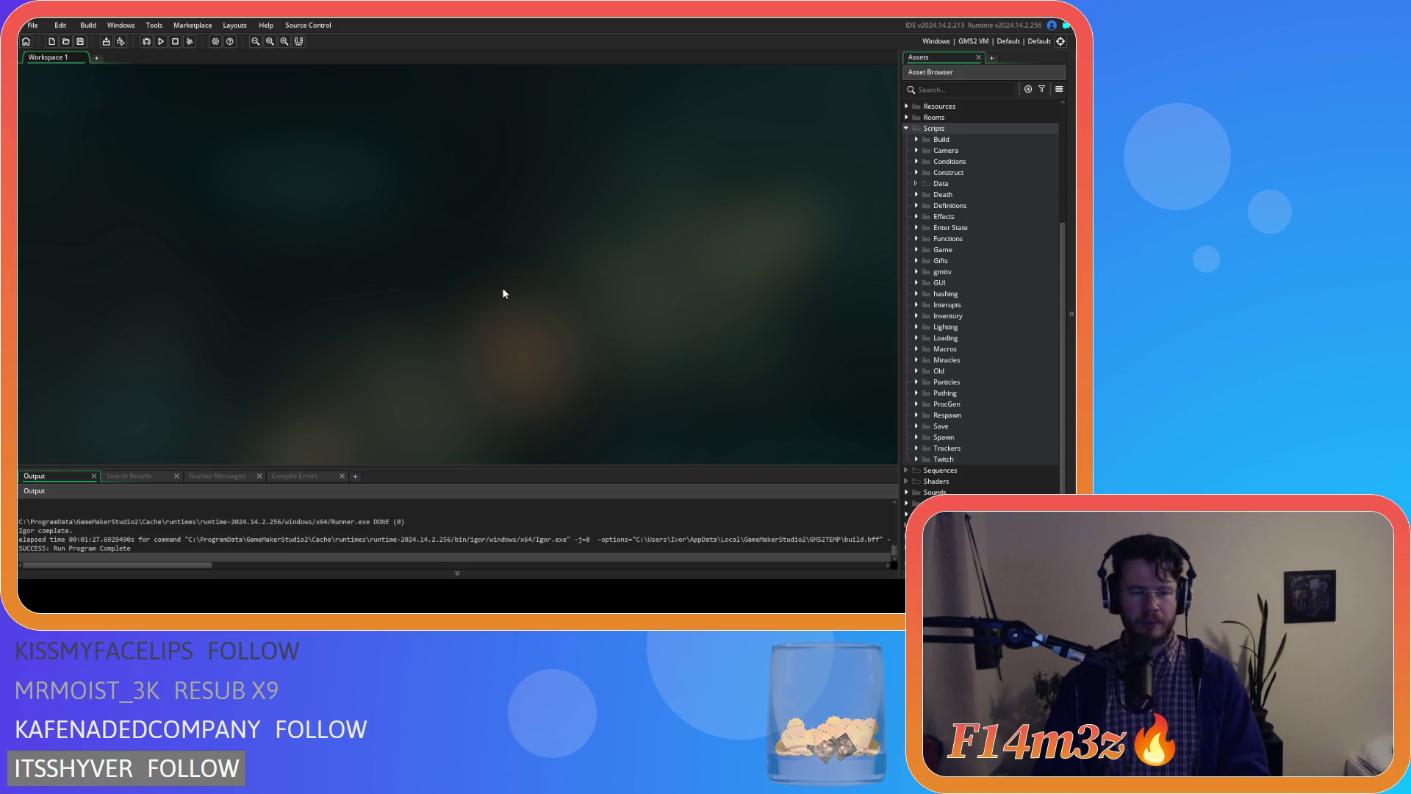
pyautogui.click(905, 129)
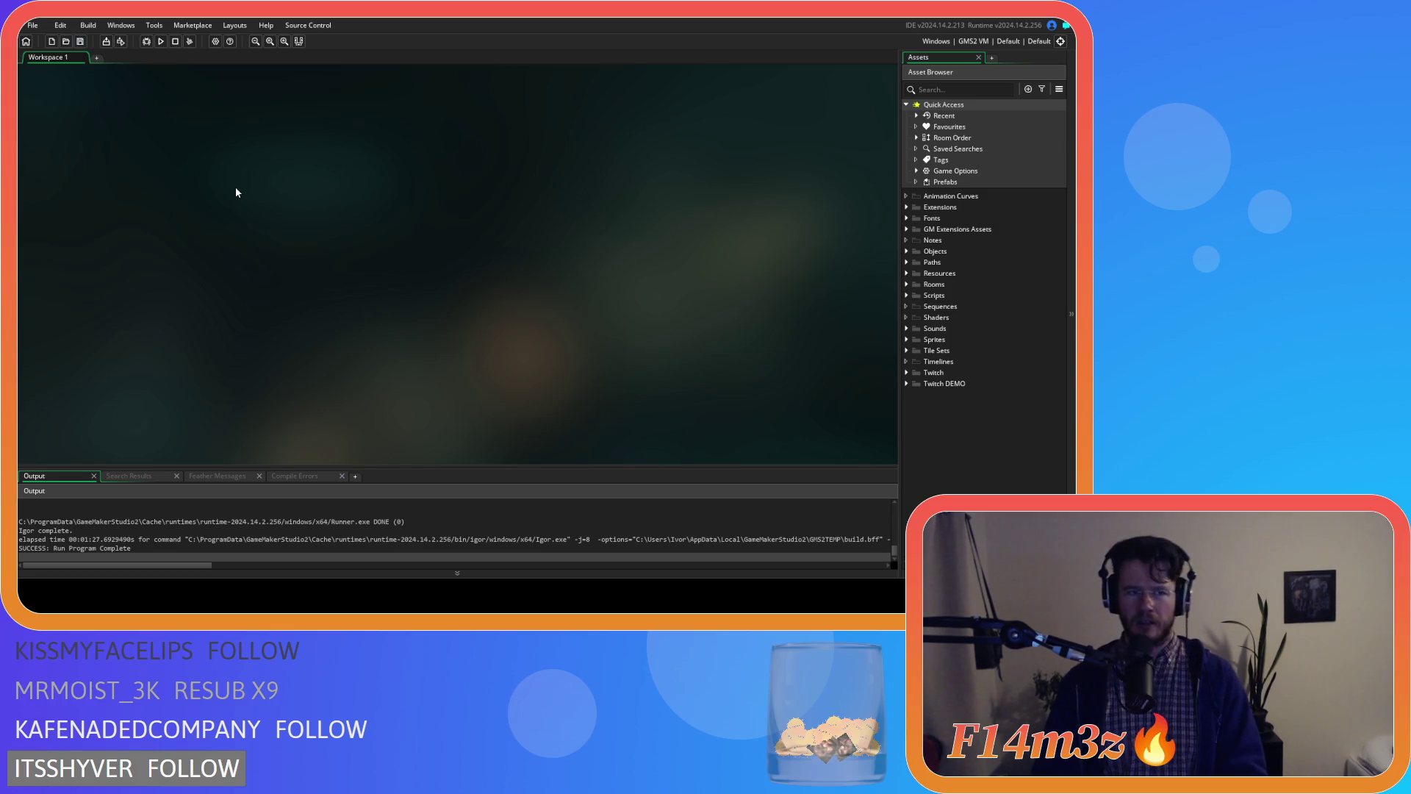
pyautogui.press('F5')
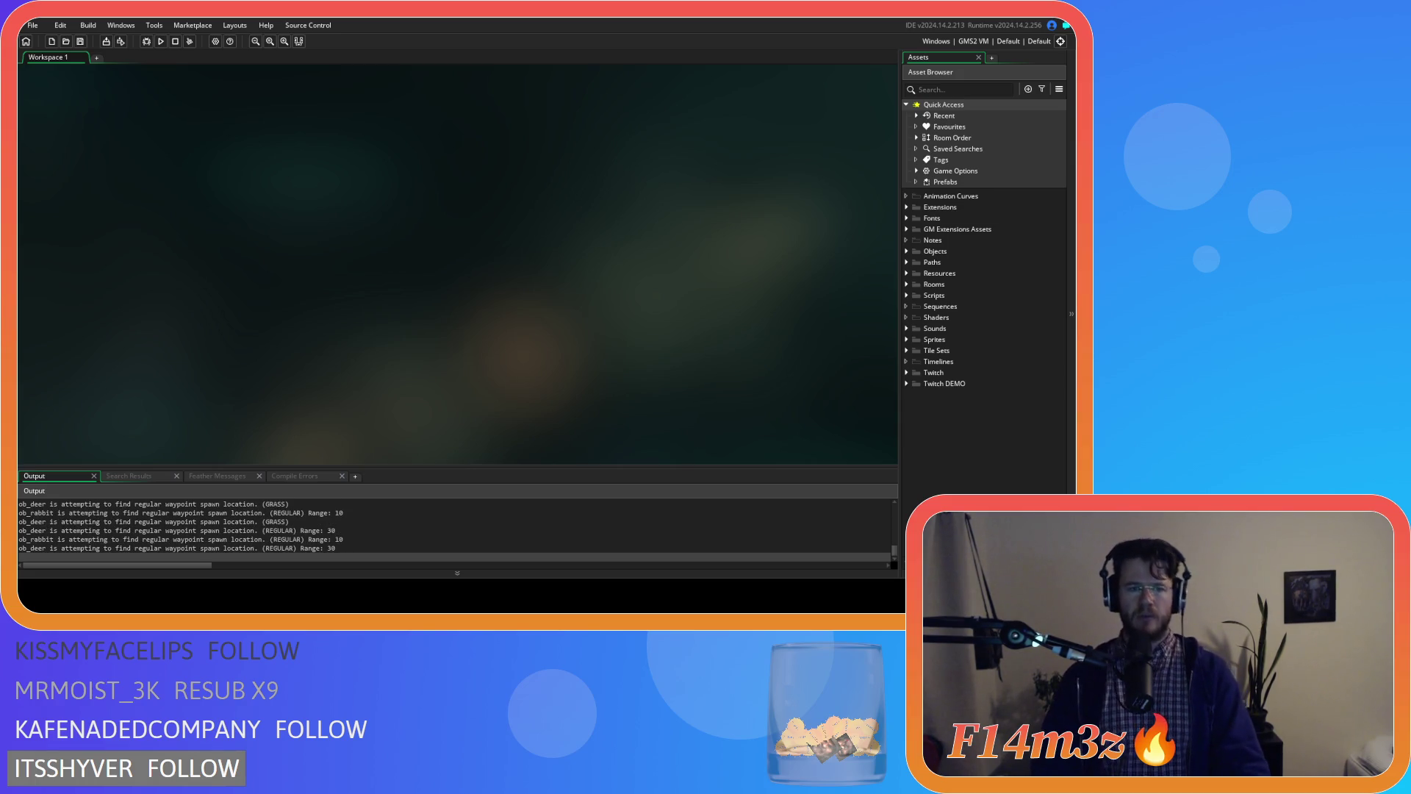
pyautogui.press('F5')
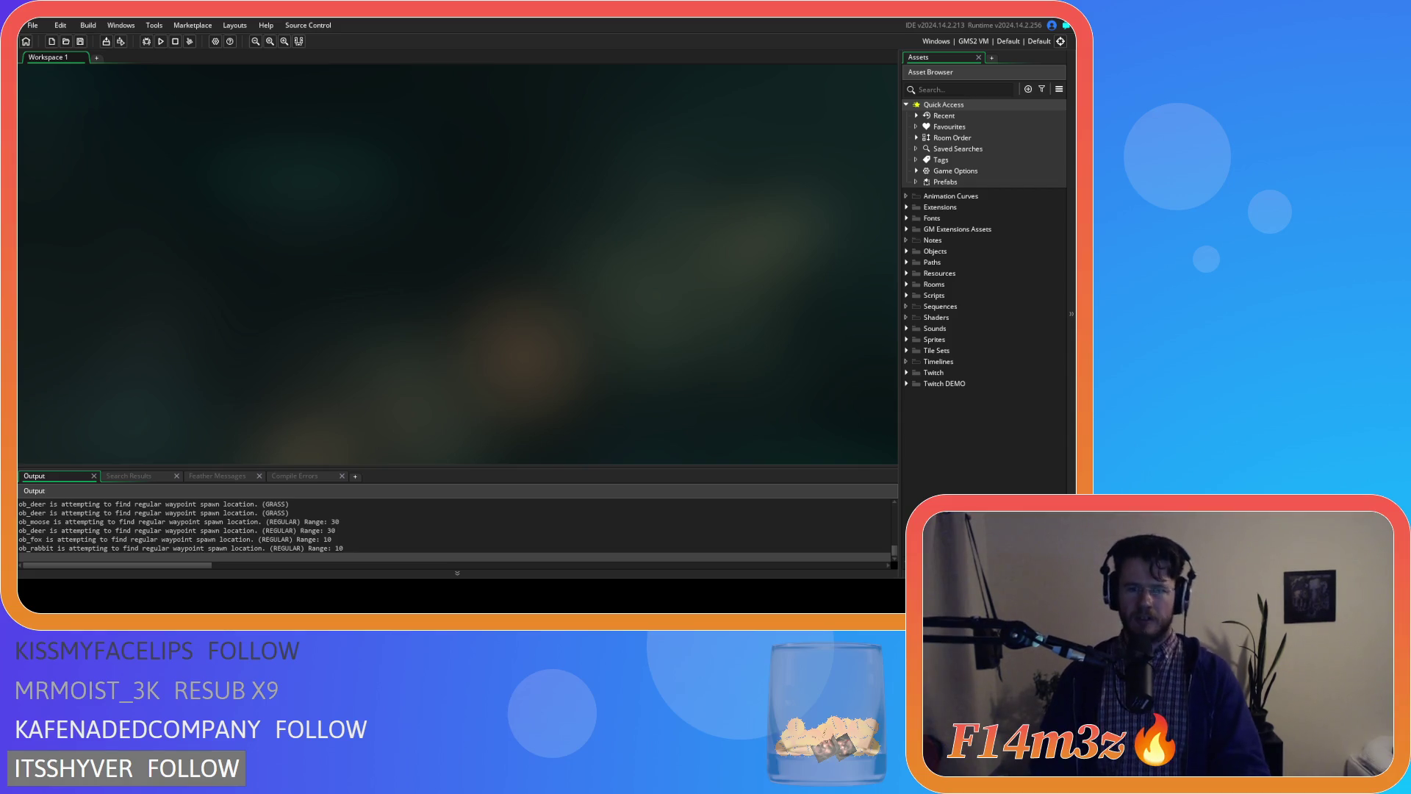
# - Rebuild and run the project with F5
pyautogui.press('F5')
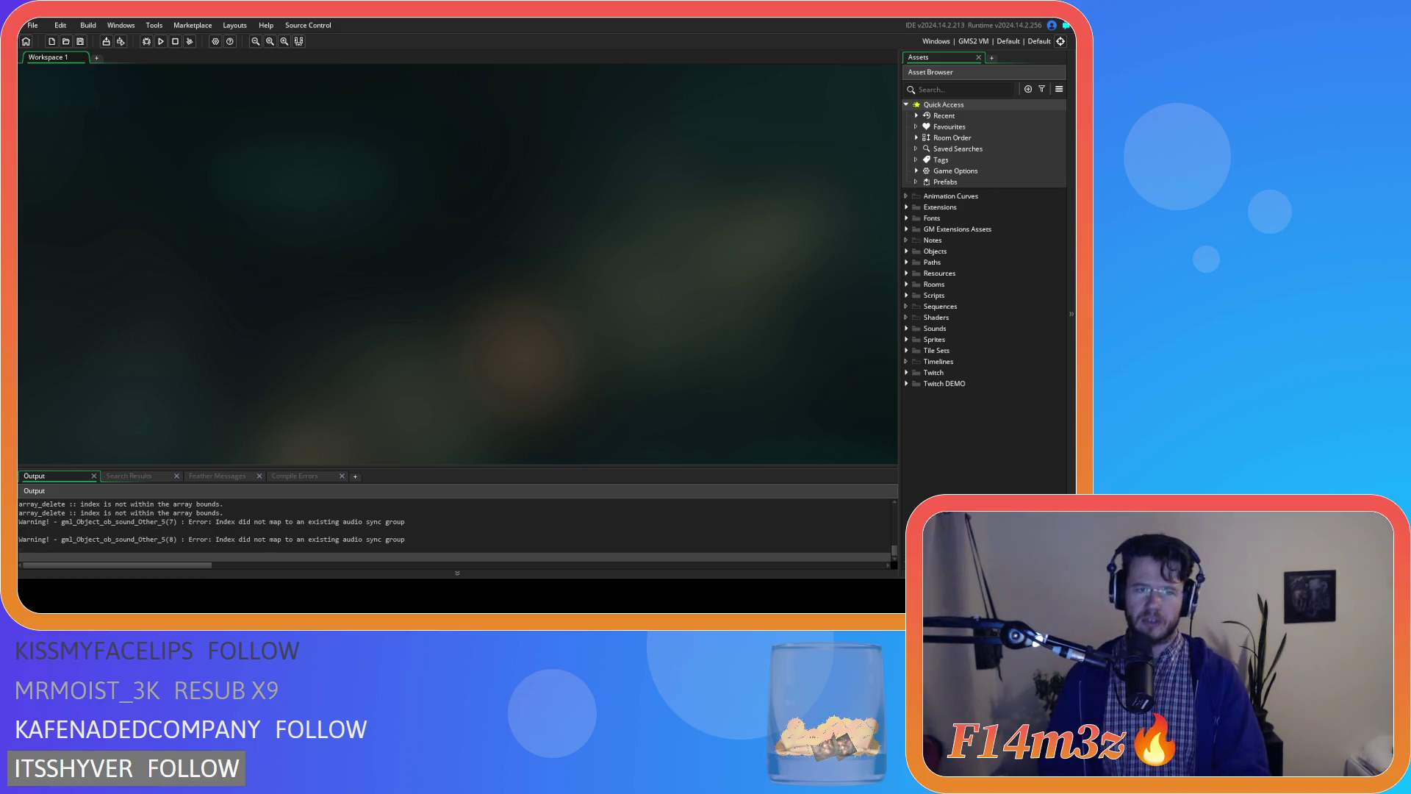
# - Start another fresh build of the project with F5
pyautogui.press('F5')
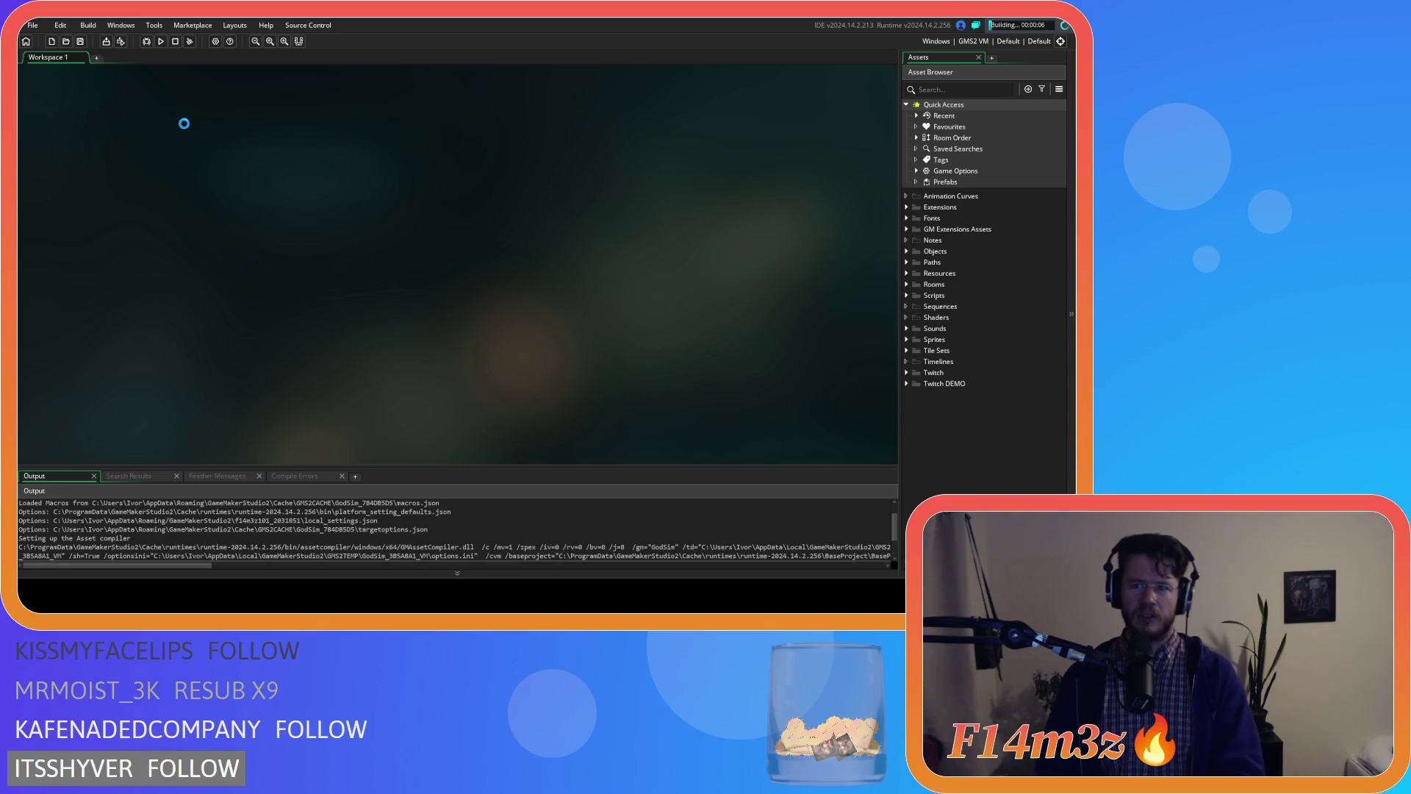
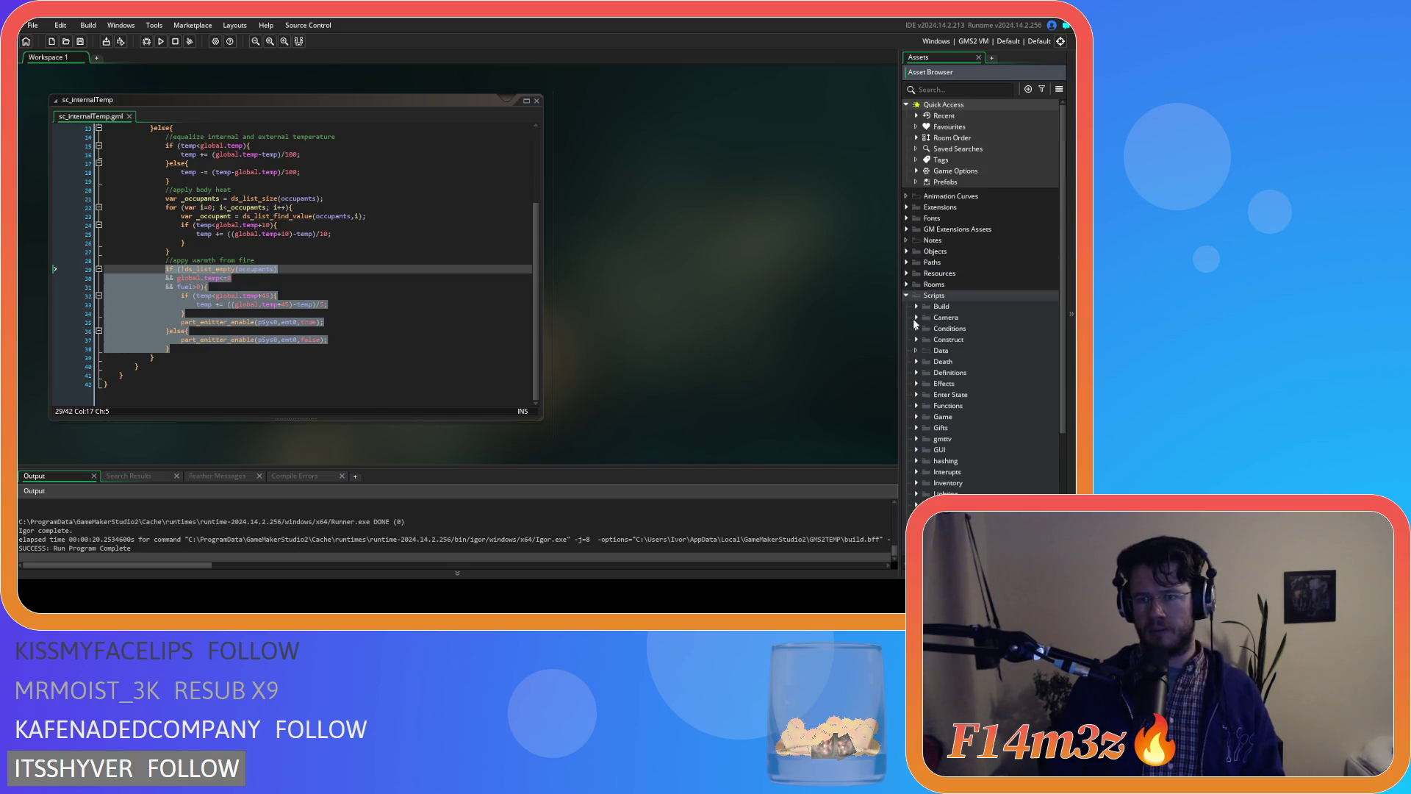
# - Open ob_hut from Objects > Construct and show its Step event code
pyautogui.doubleClick(912, 251)
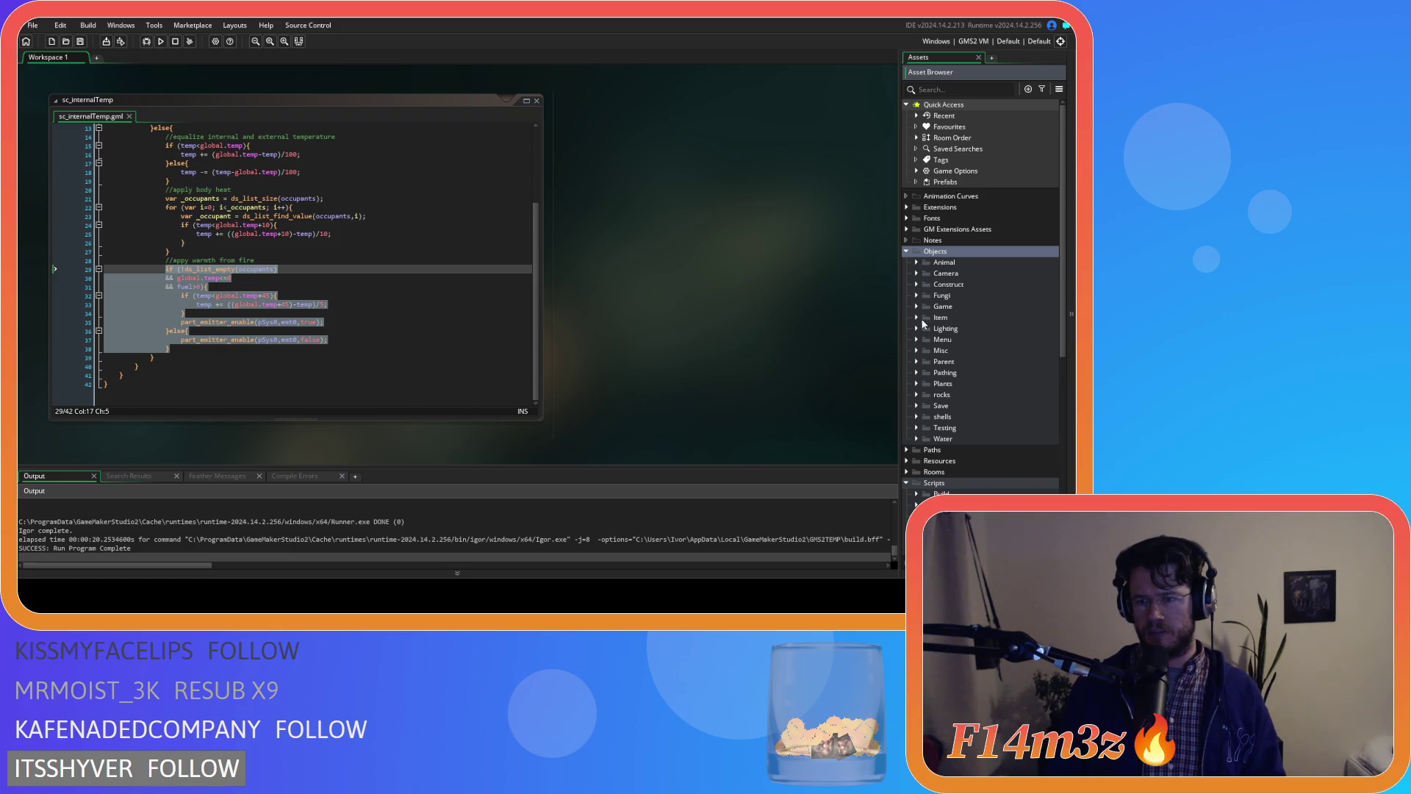
pyautogui.click(916, 285)
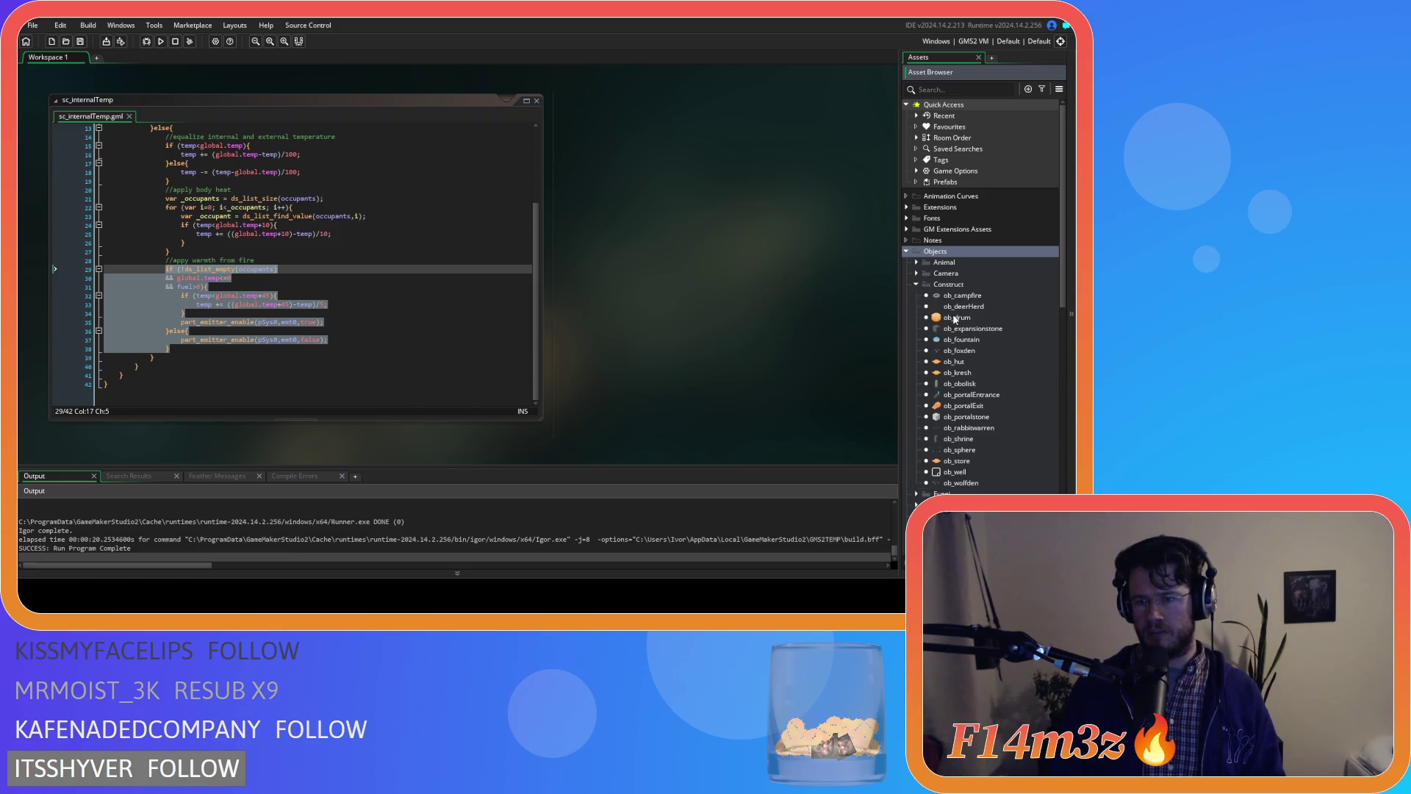
pyautogui.doubleClick(985, 362)
pyautogui.click(462, 119)
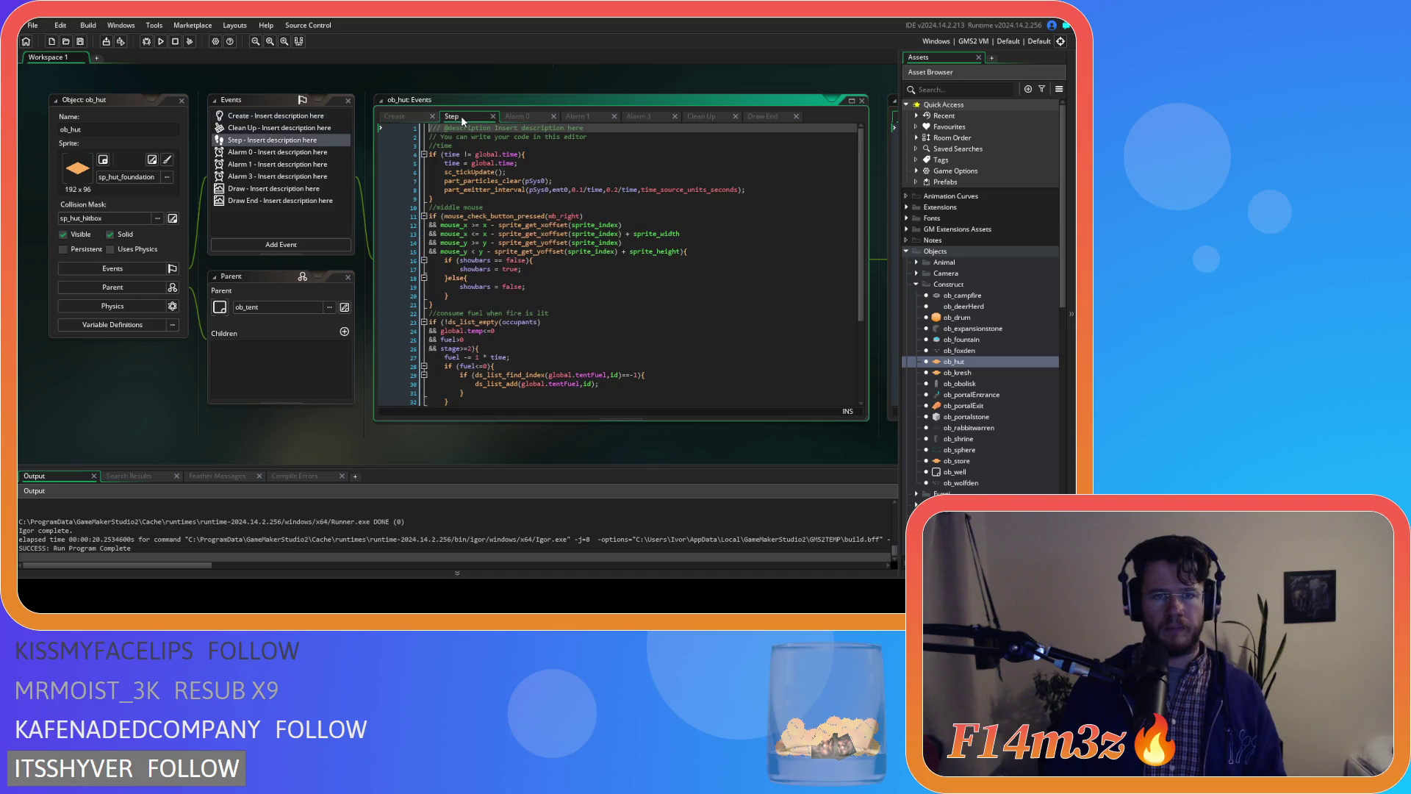
pyautogui.scroll(-4, 601, 296)
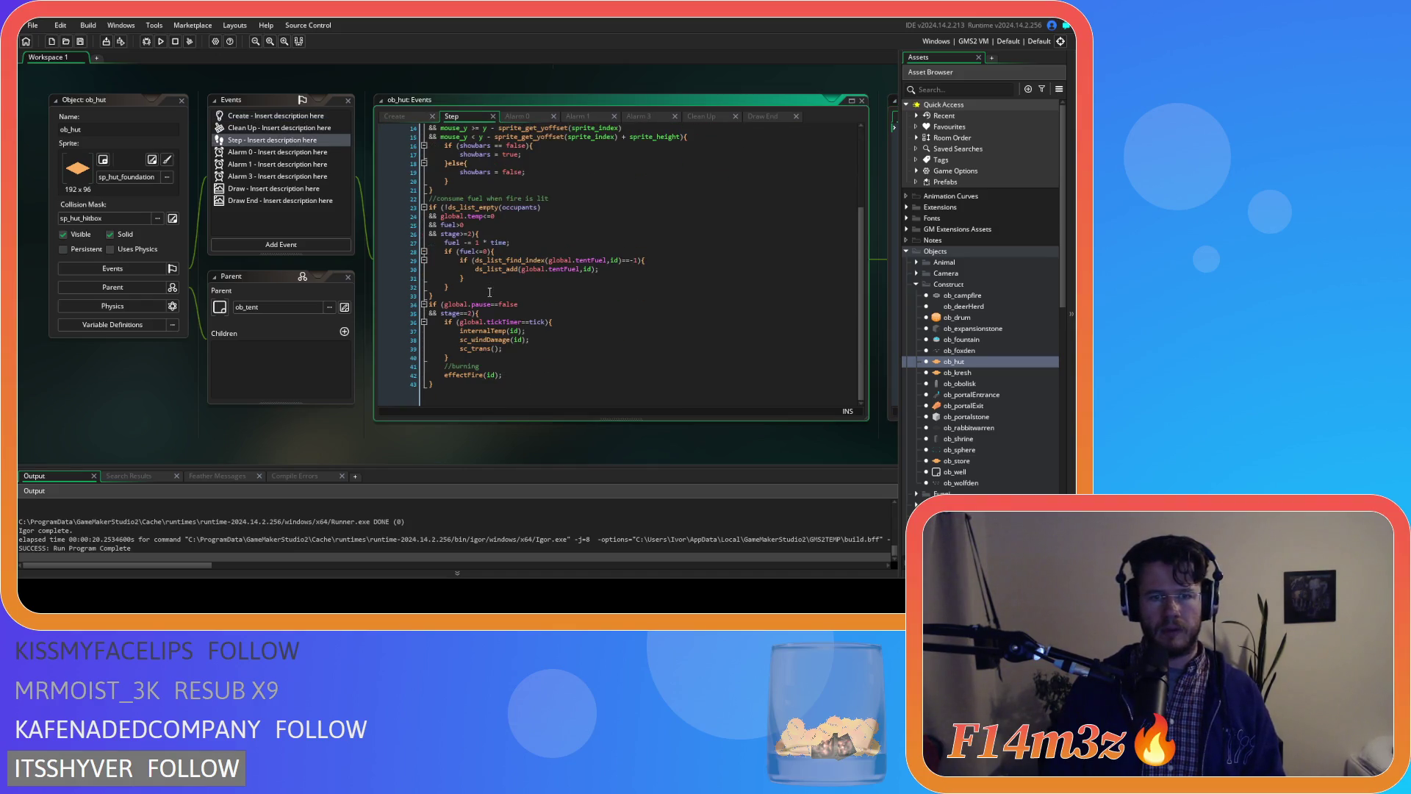
# - Add an 'enable particle emitter' comment after line 33 and paste the emitter block below it
pyautogui.click(490, 293)
pyautogui.press('Return')
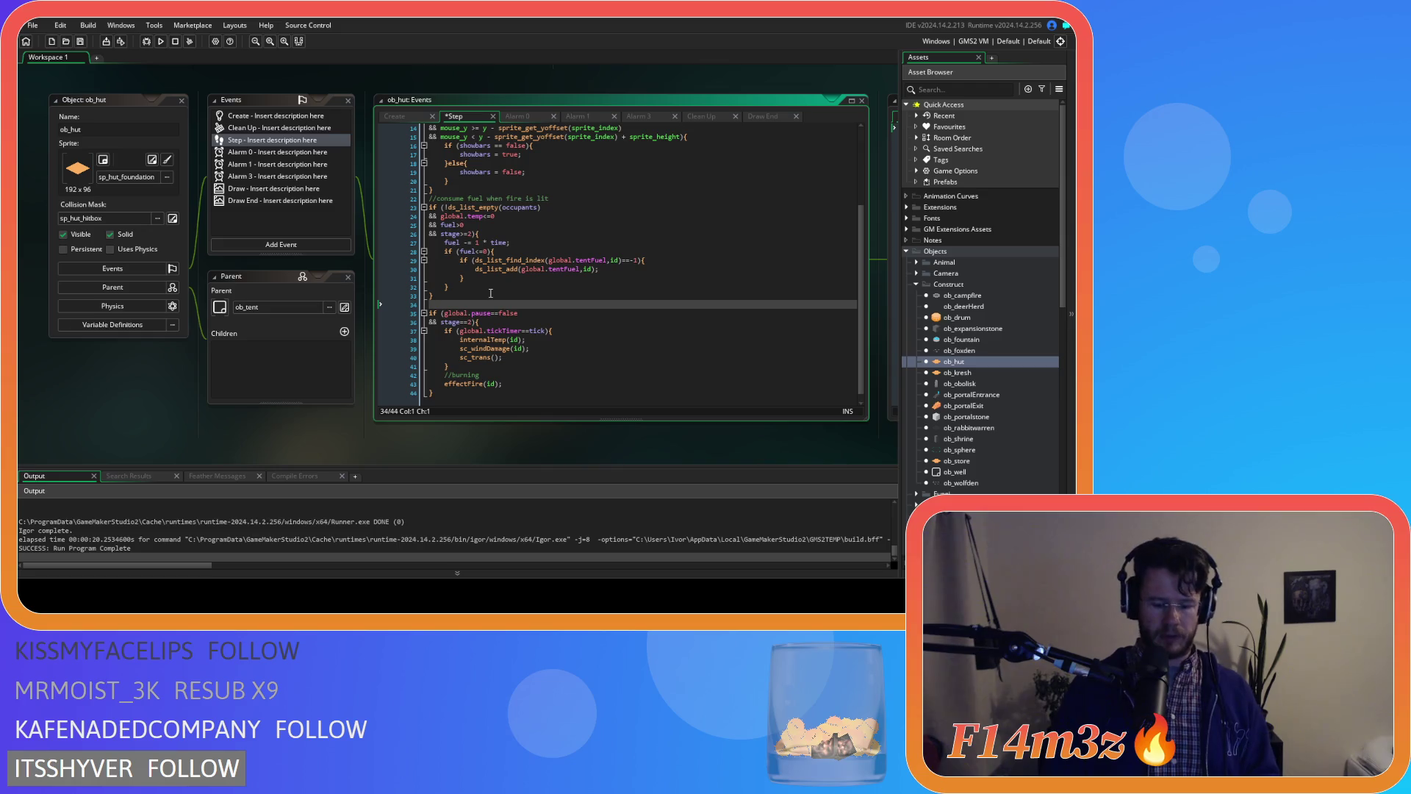
pyautogui.write('//nable partic;le emite')
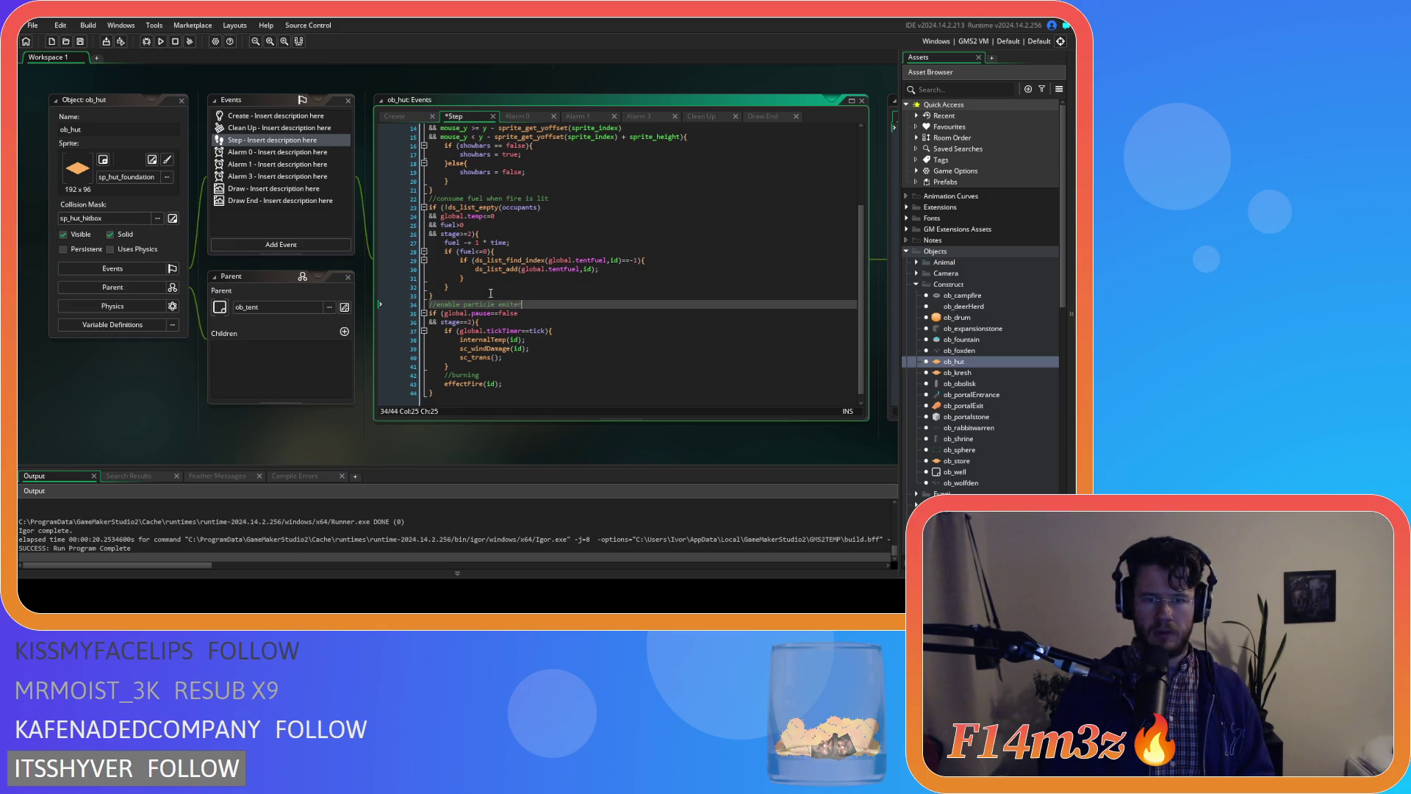
pyautogui.write('r')
pyautogui.press('Return')
pyautogui.write('if (!ds_list_empty(occupants) \t\t\t\t&& global.temp<=0 \t\t\t\t&& fuel>0){ \t\t\t\t\tif (temp<global.temp+45){ \t\t\t\t\t\ttemp += ((global.temp+45)-temp)/5; \t\t\t\t\t} \t\t\t\t\tpart_emitter_enable(pSys0,emt0,true); \t\t\t\t}else{ \t\t\t\t\tpart_emitter_enable(pSys0,emt0,false); \t\t\t\t}')
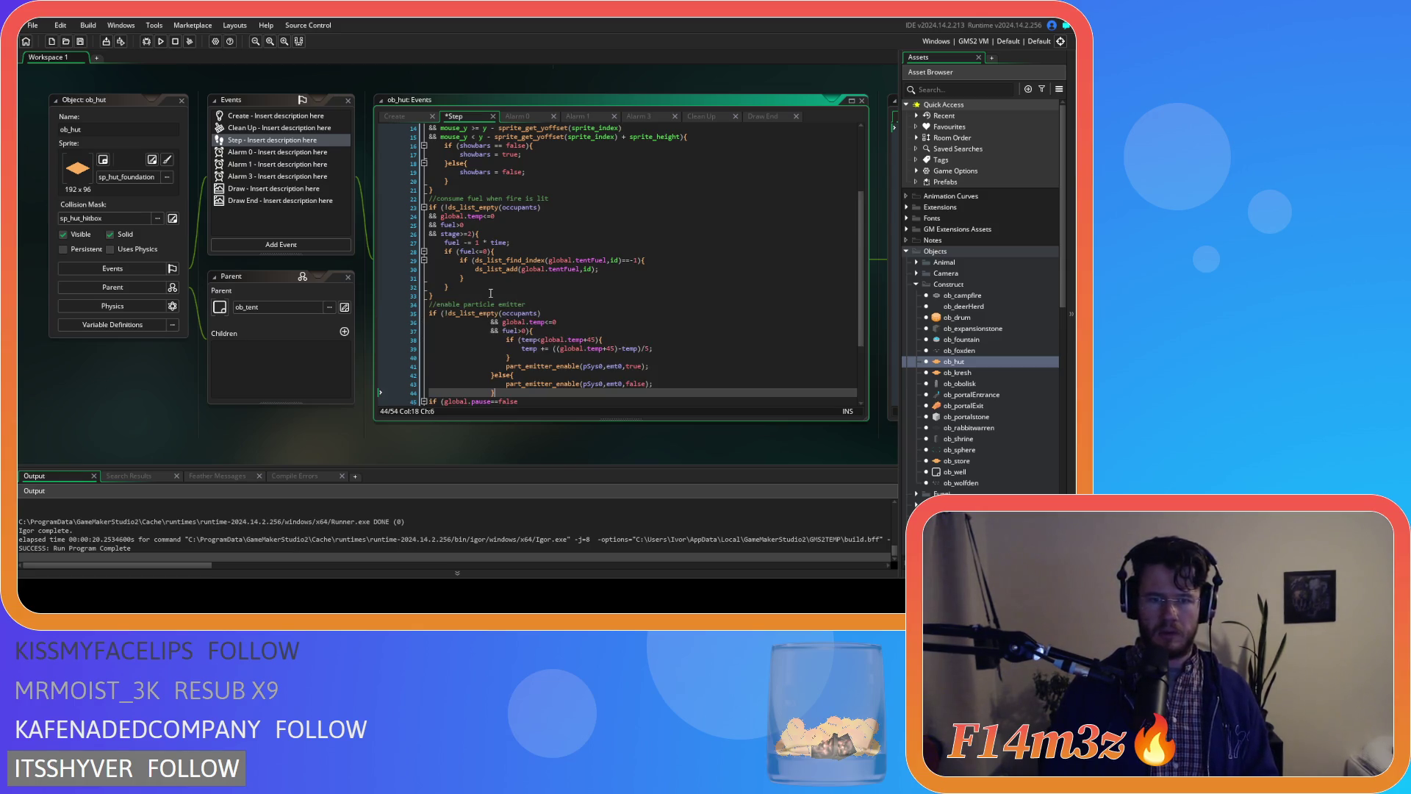
# - Un-indent the pasted block, delete its temperature-adjust lines, save, and build and run the game
pyautogui.moveTo(512, 384)
pyautogui.mouseDown()
pyautogui.moveTo(412, 373)
pyautogui.moveTo(306, 319)
pyautogui.mouseUp()
pyautogui.hotkey('shift', 'Tab')
pyautogui.hotkey('shift', 'Tab')
pyautogui.hotkey('shift', 'Tab')
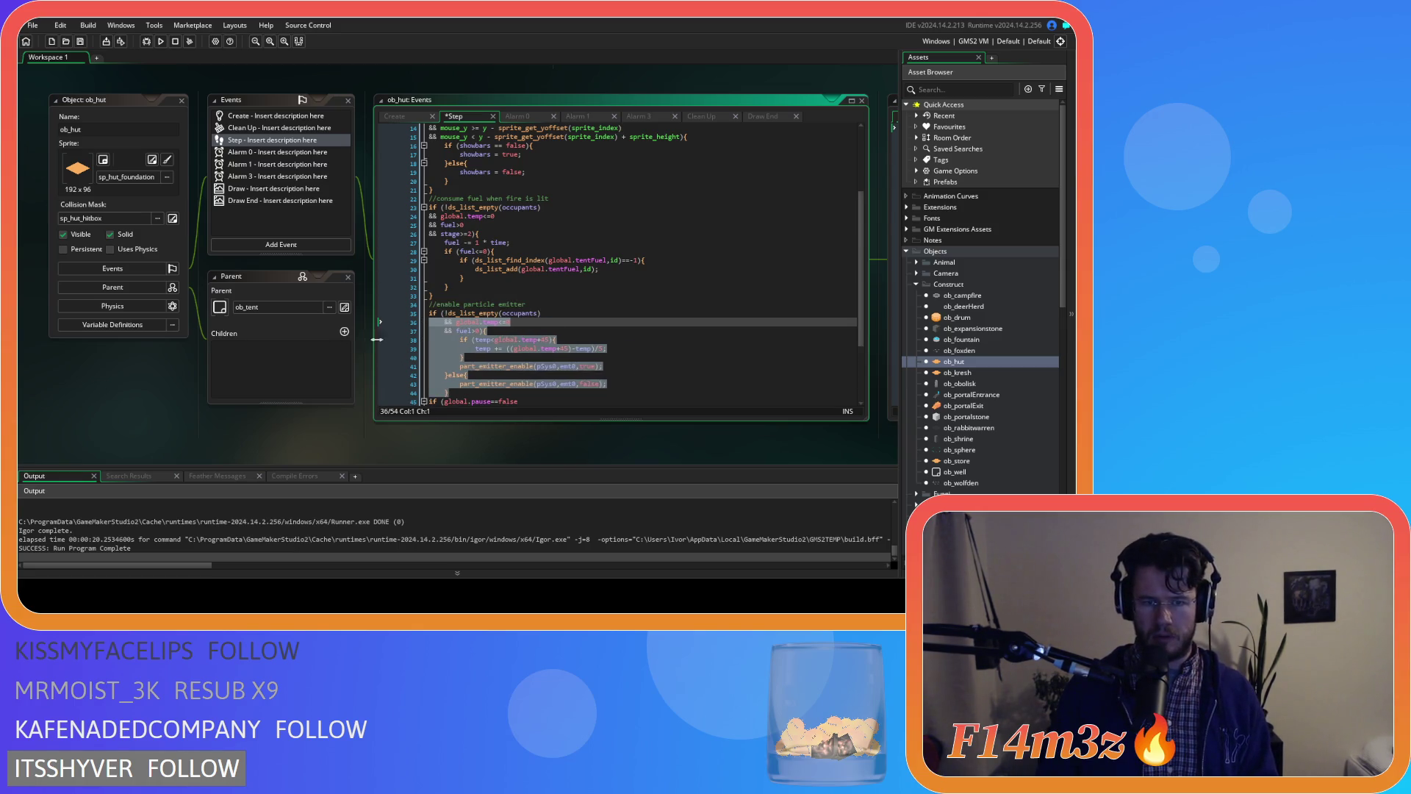
pyautogui.moveTo(619, 360); pyautogui.dragTo(620, 332)
pyautogui.press('Delete')
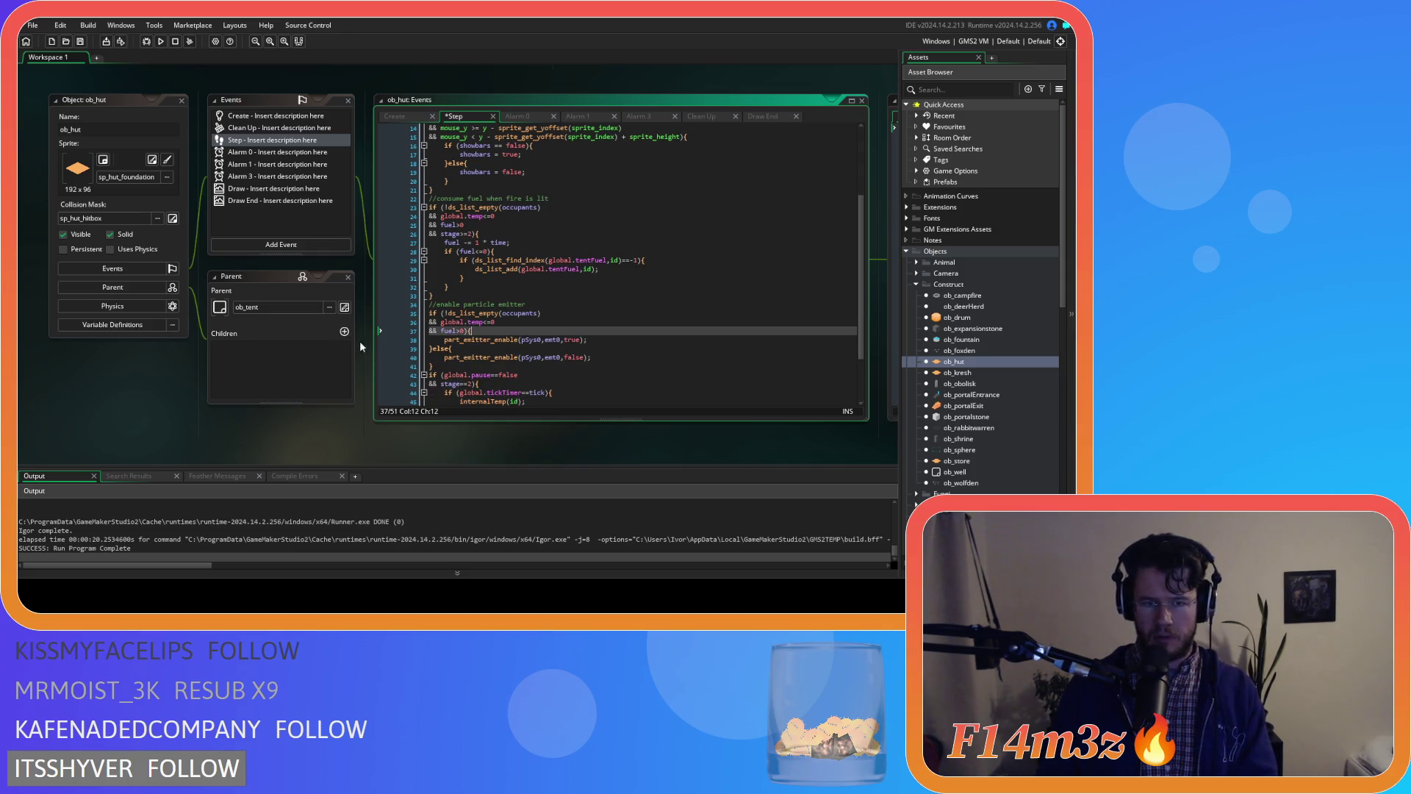
pyautogui.click(619, 349)
pyautogui.hotkey('ctrl', 's')
pyautogui.click(564, 322)
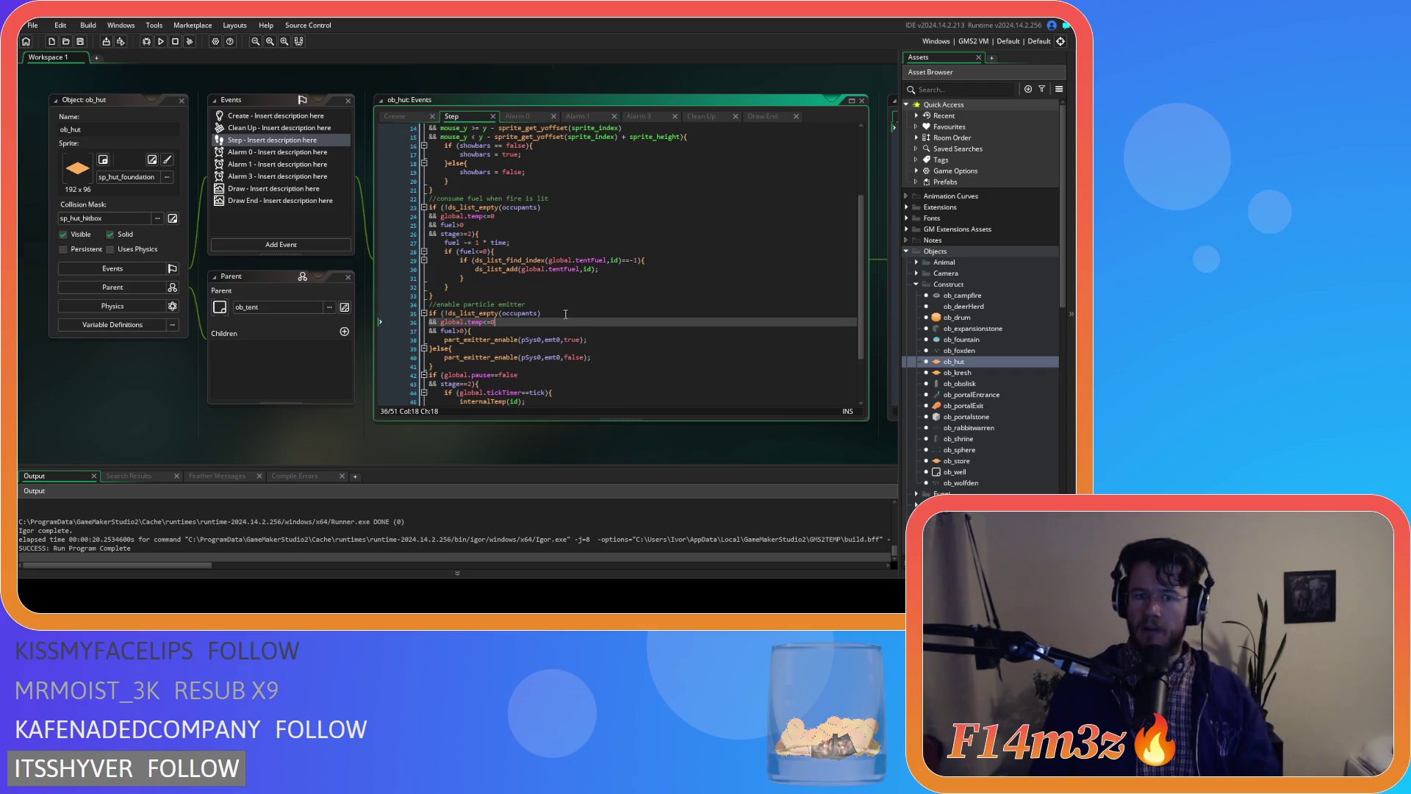
pyautogui.press('F5')
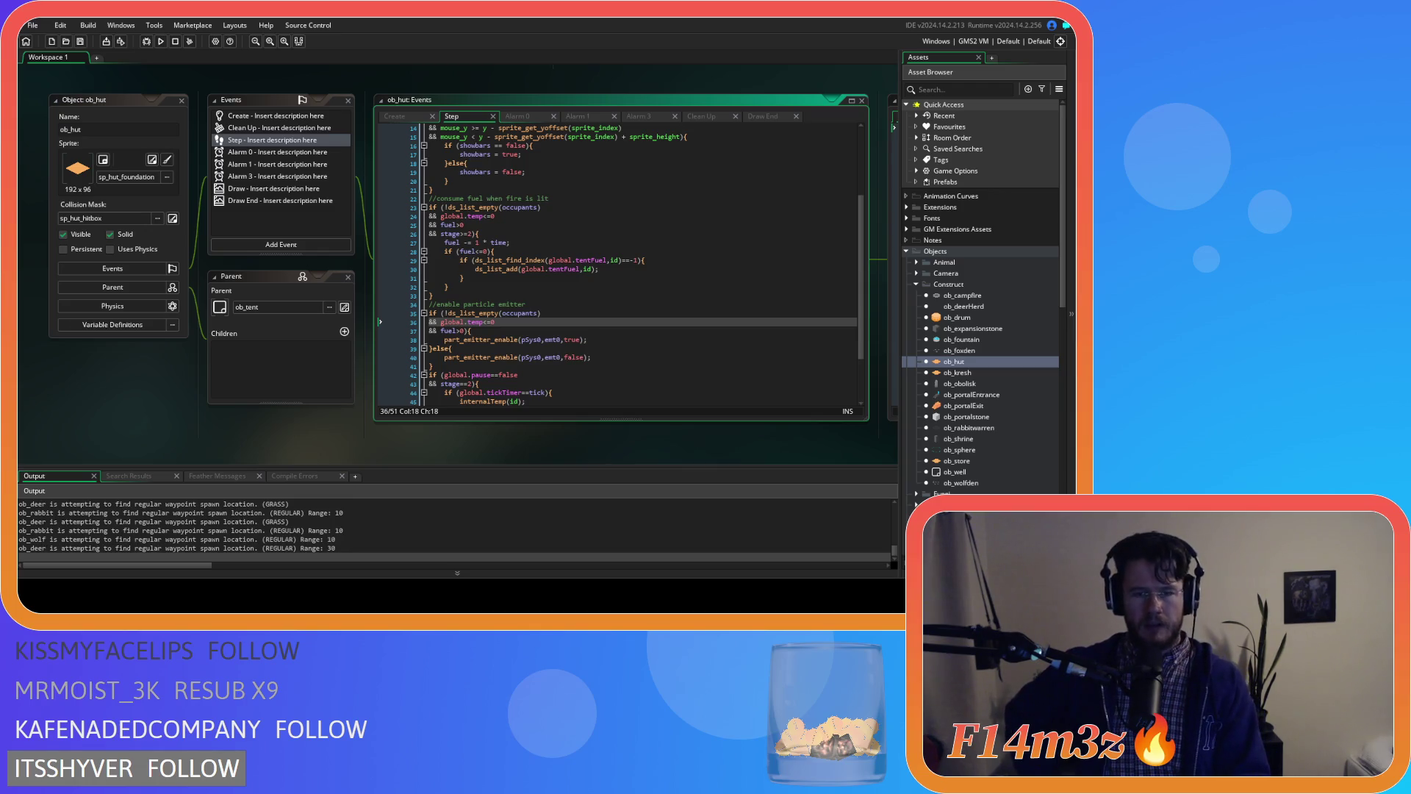
# - Undo the pasted emitter block and comment in ob_hut's Step event, then review sc_internalTemp
pyautogui.hotkey('ctrl', 'v')
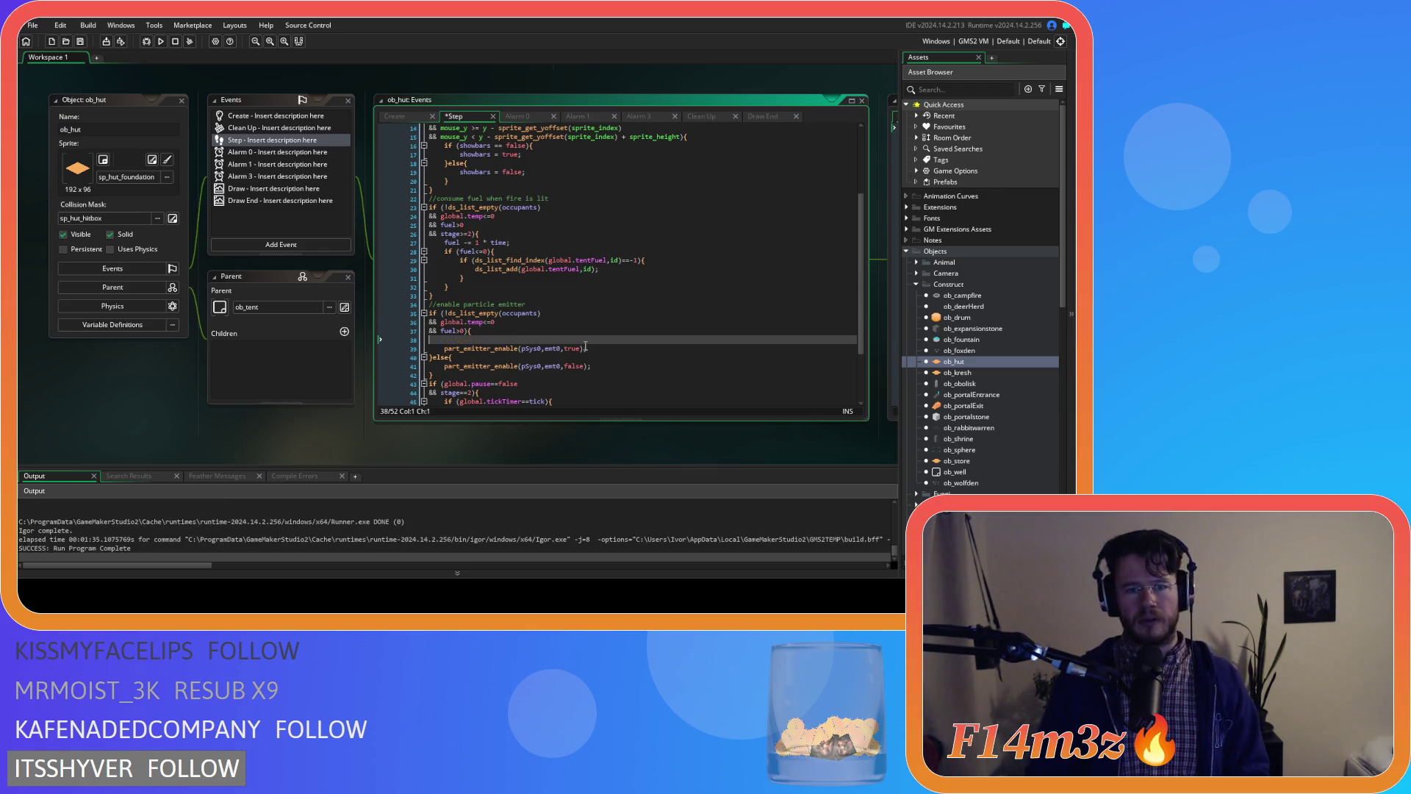
pyautogui.hotkey('ctrl', 'z')
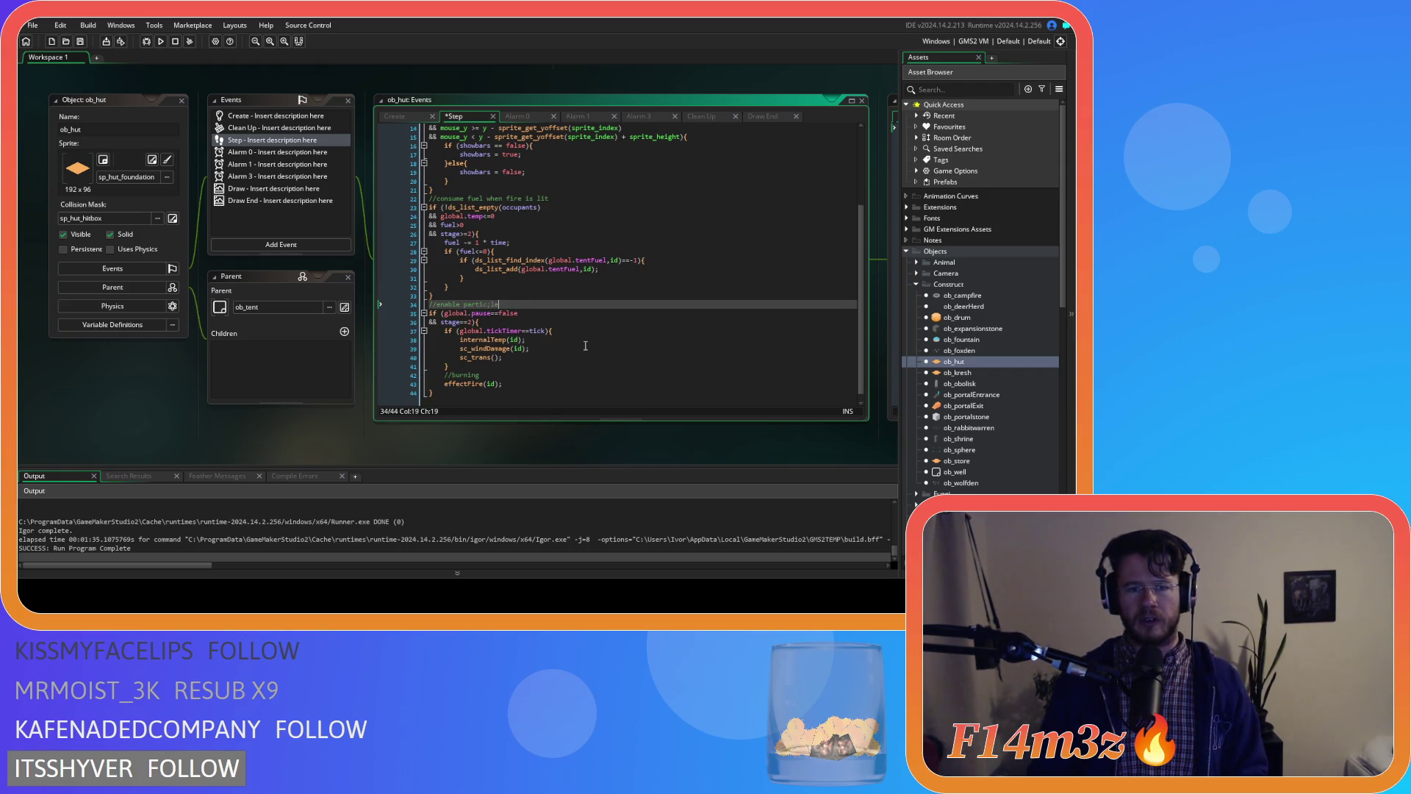
pyautogui.press('BackSpace')
pyautogui.press('BackSpace')
pyautogui.press('BackSpace')
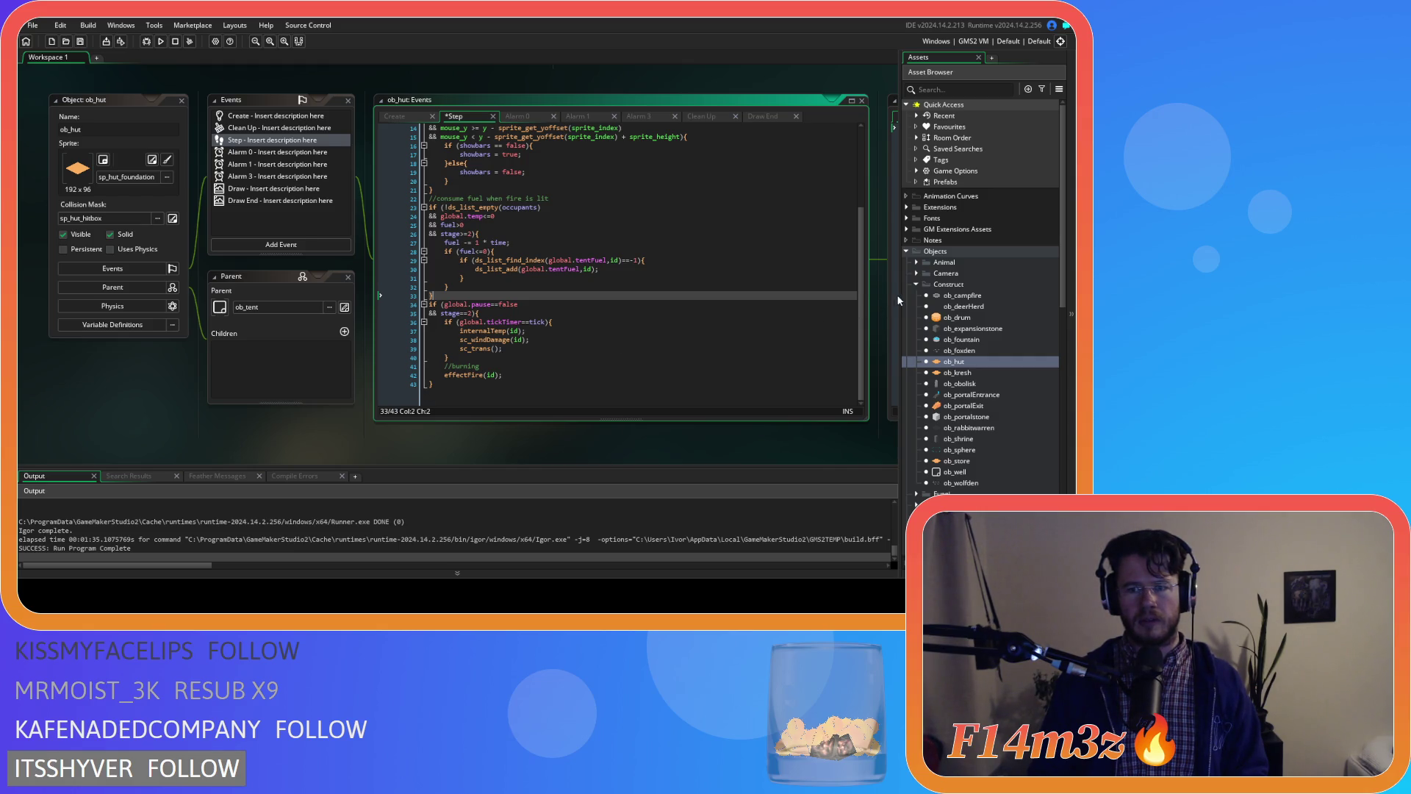
pyautogui.click(876, 300)
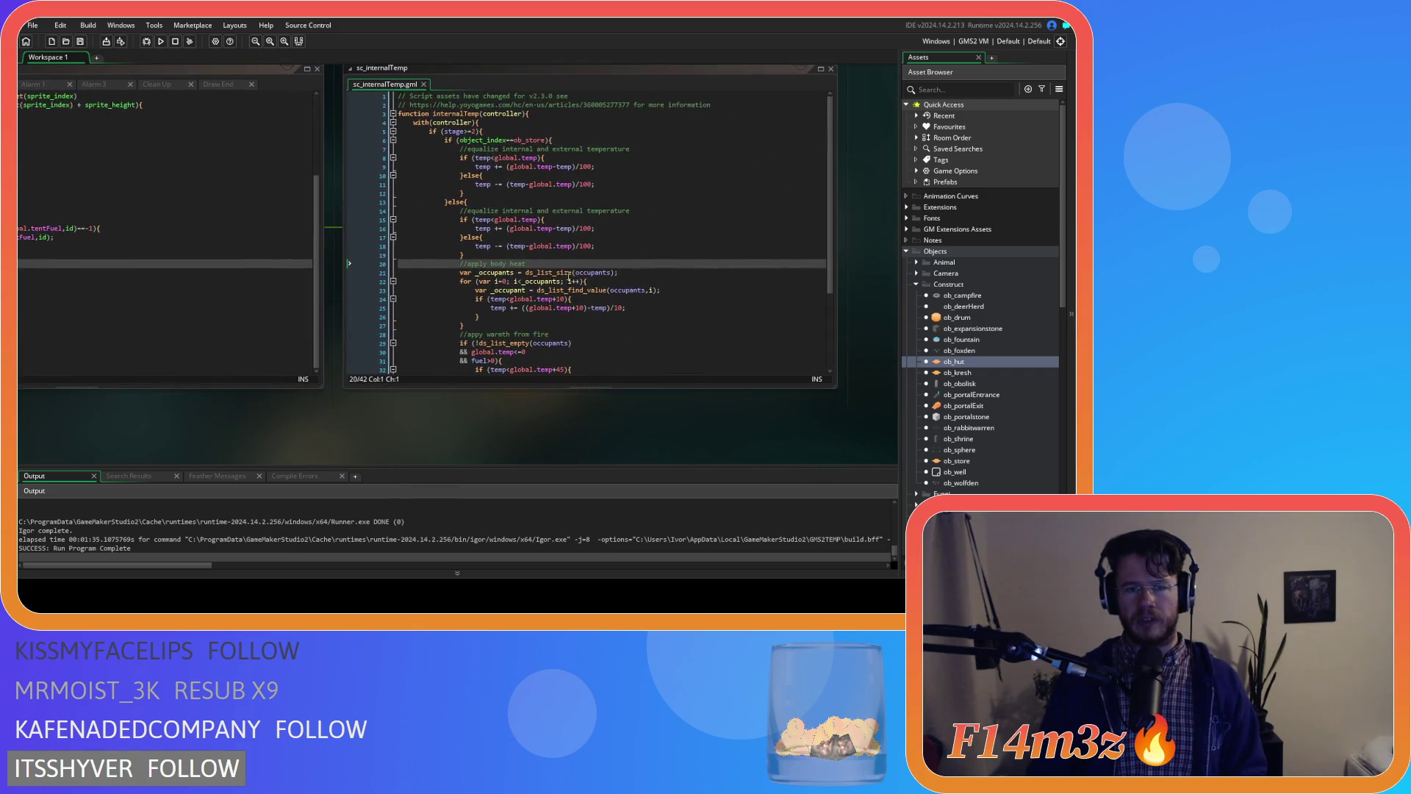
pyautogui.click(592, 283)
pyautogui.scroll(-4, 592, 283)
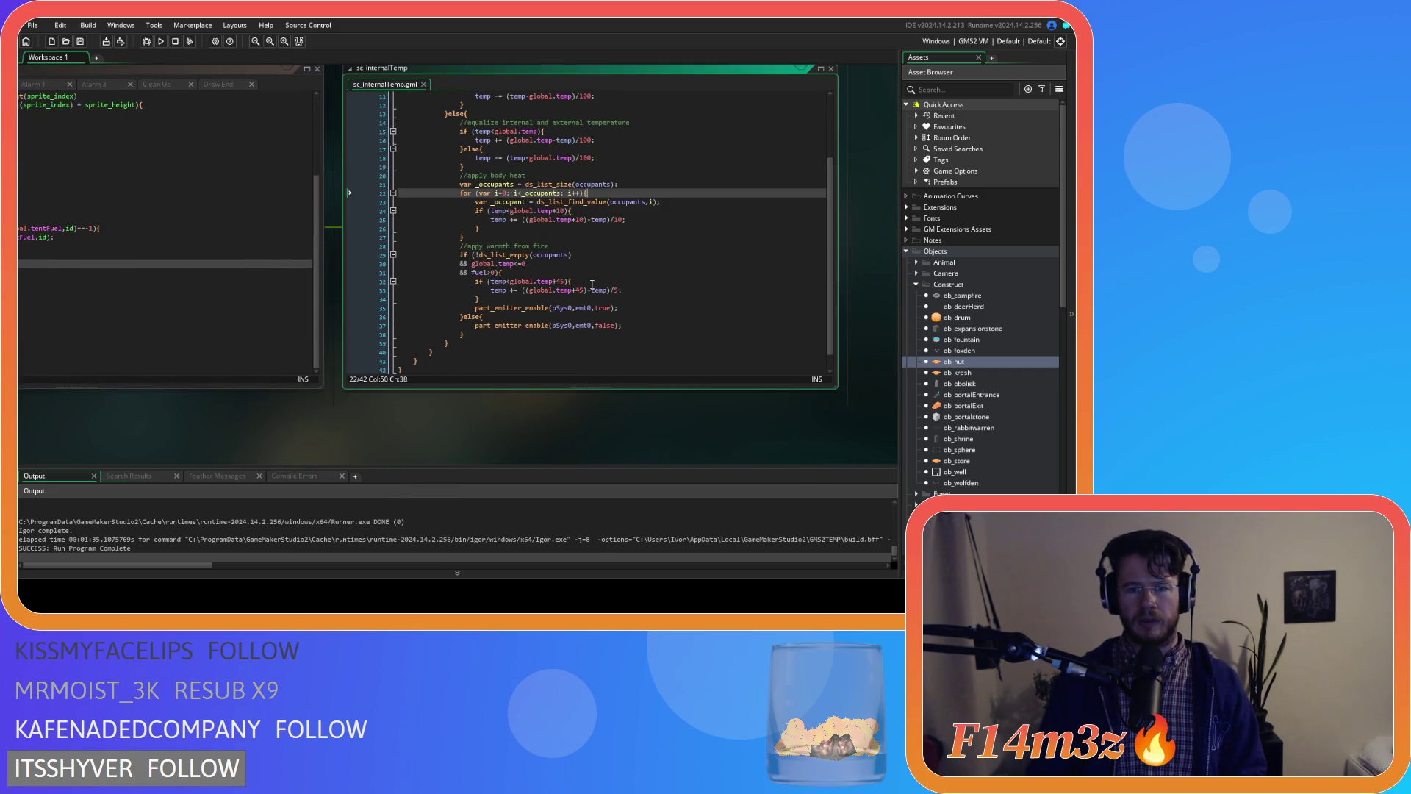
pyautogui.scroll(4, 590, 291)
# - Restore the enable particle emitter comment and block in ob_hut's Step event
pyautogui.click(186, 300)
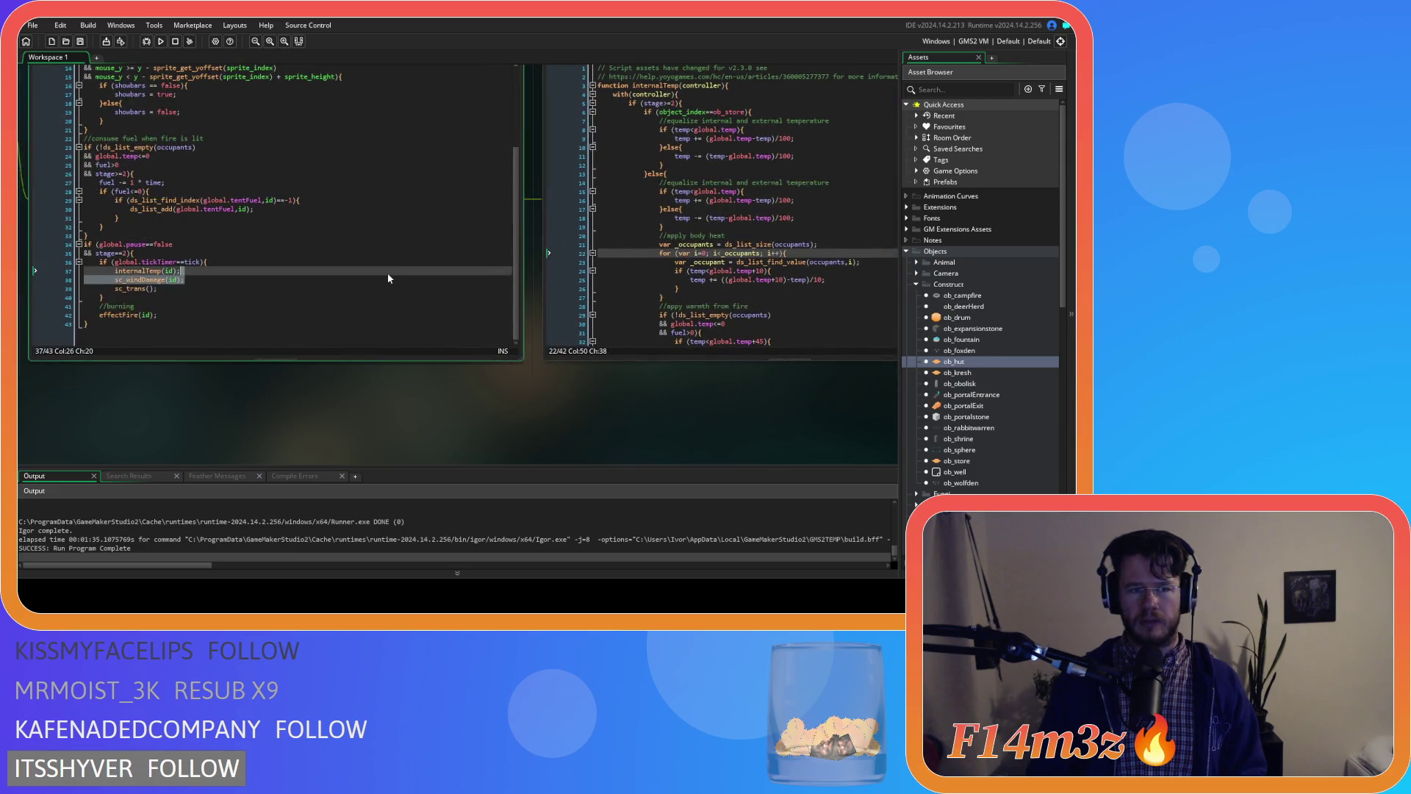
pyautogui.write('//enable particle emitter')
pyautogui.press('Return')
pyautogui.hotkey('ctrl', 'v')
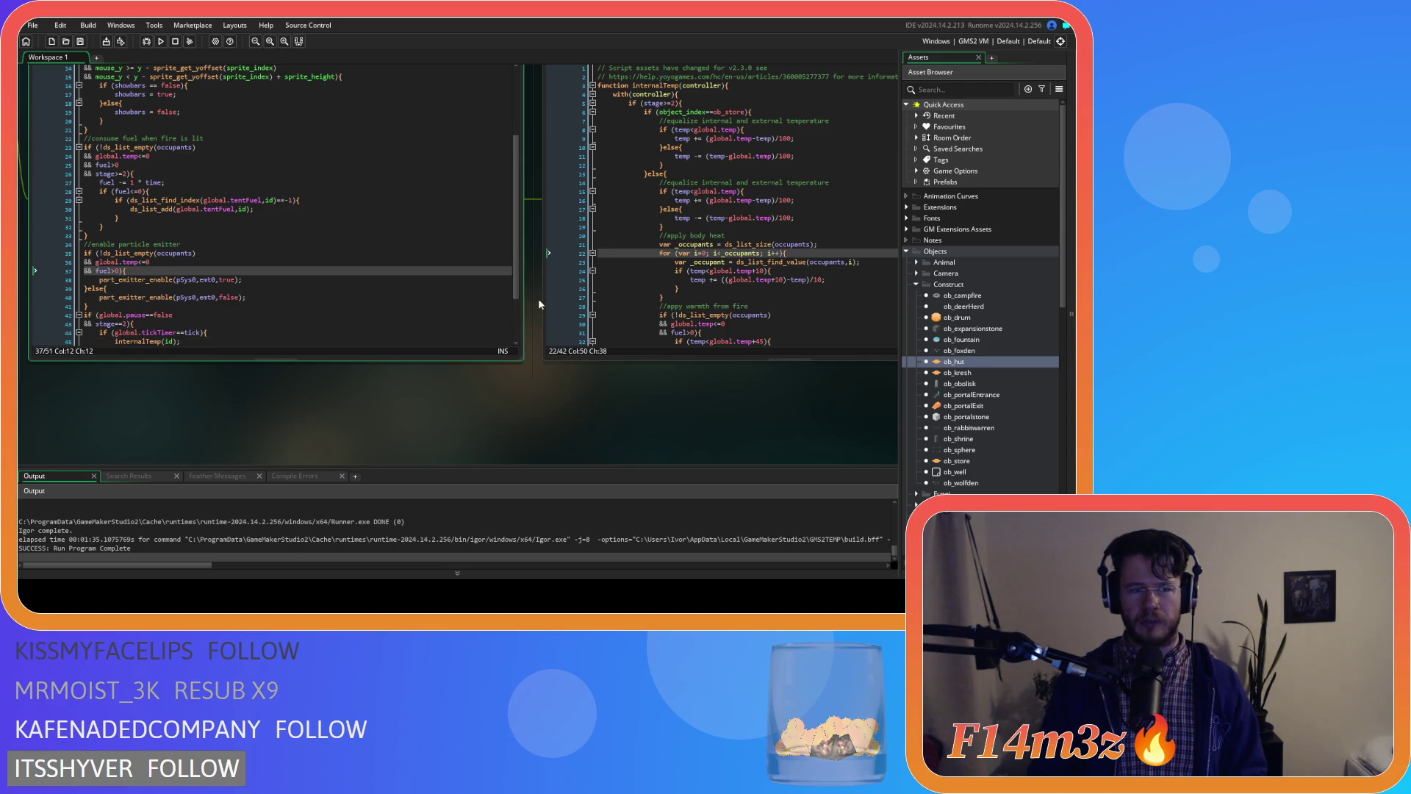
# - Comment out both part_emitter_enable calls in sc_internalTemp and rebuild the game
pyautogui.scroll(-4, 808, 249)
pyautogui.click(836, 262)
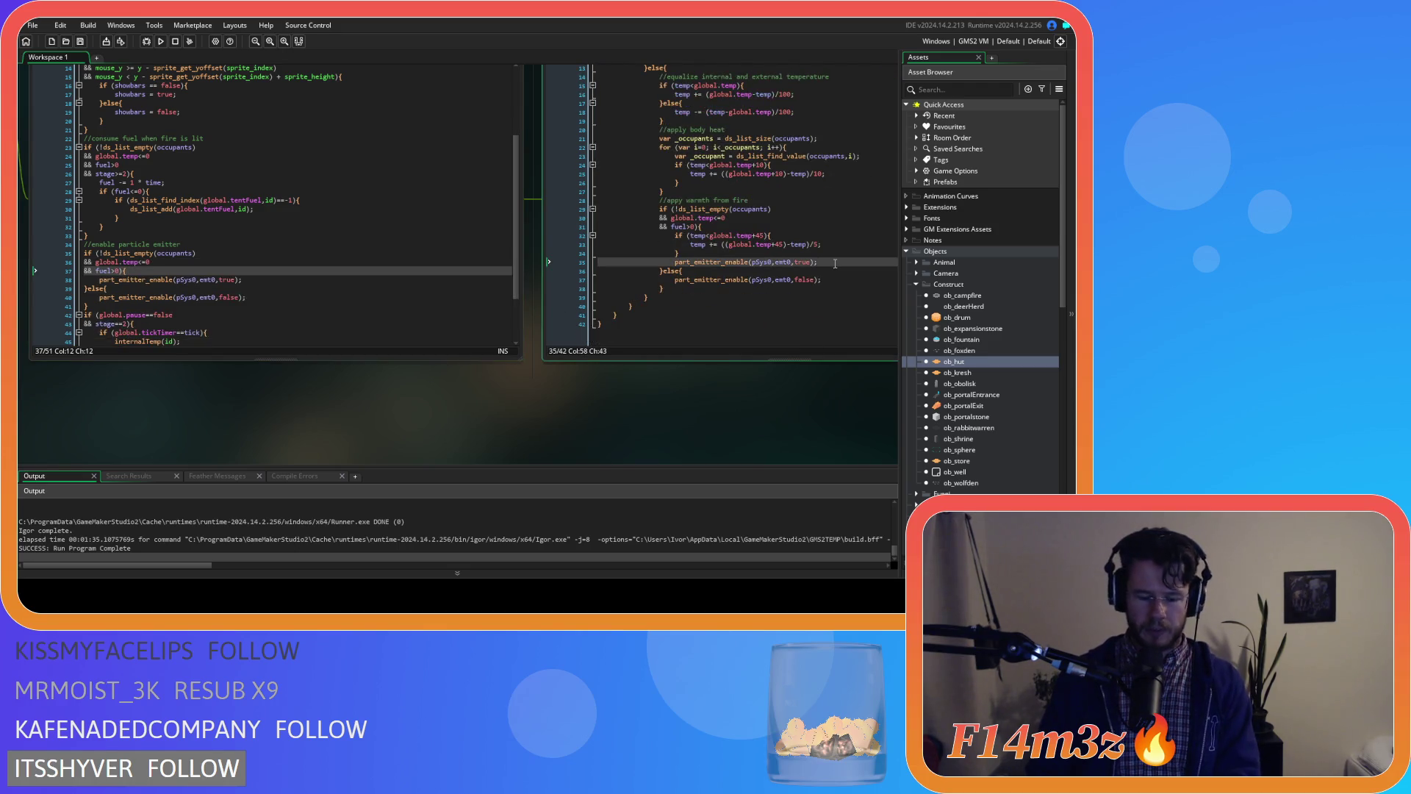
pyautogui.hotkey('ctrl', 'k')
pyautogui.tripleClick(837, 280)
pyautogui.hotkey('ctrl', 'k')
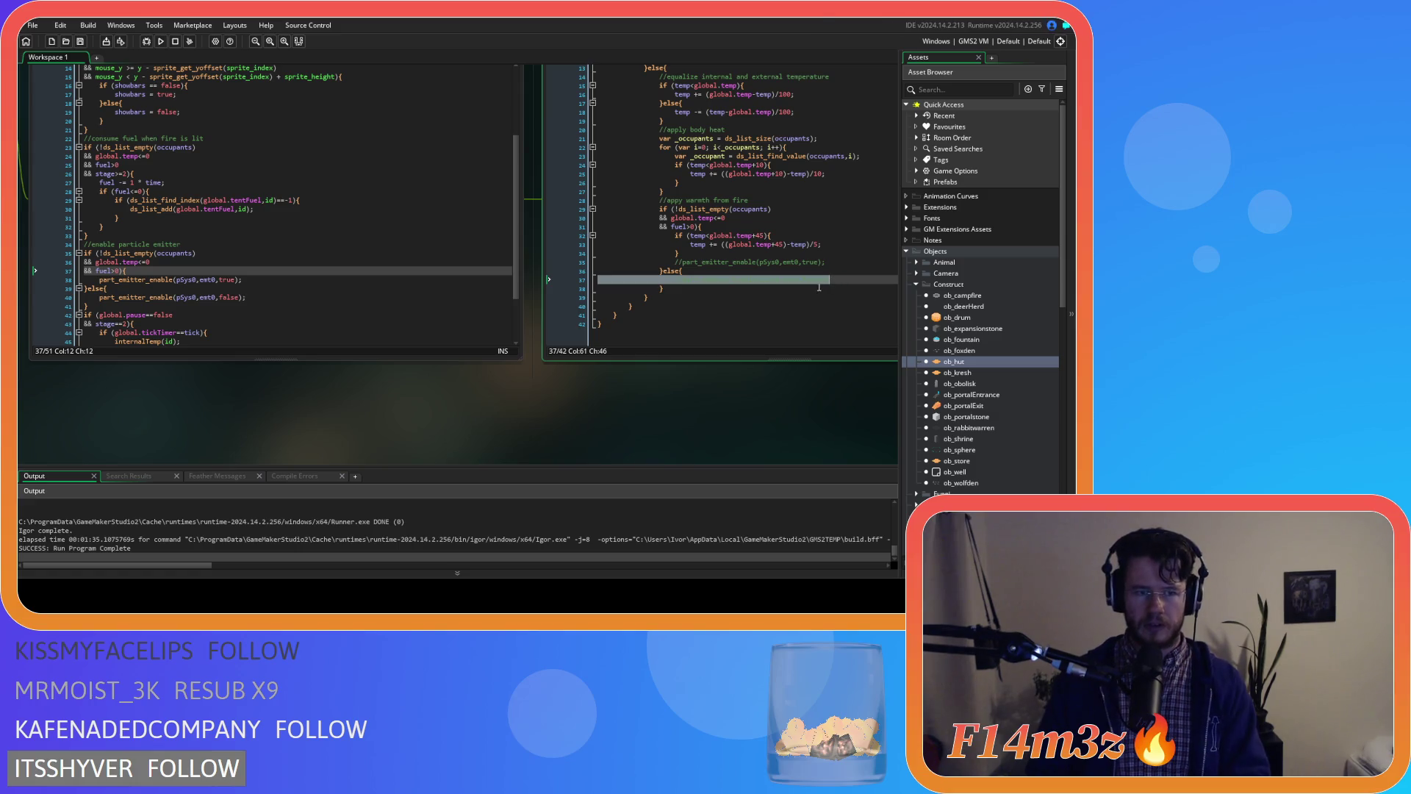
pyautogui.press('F5')
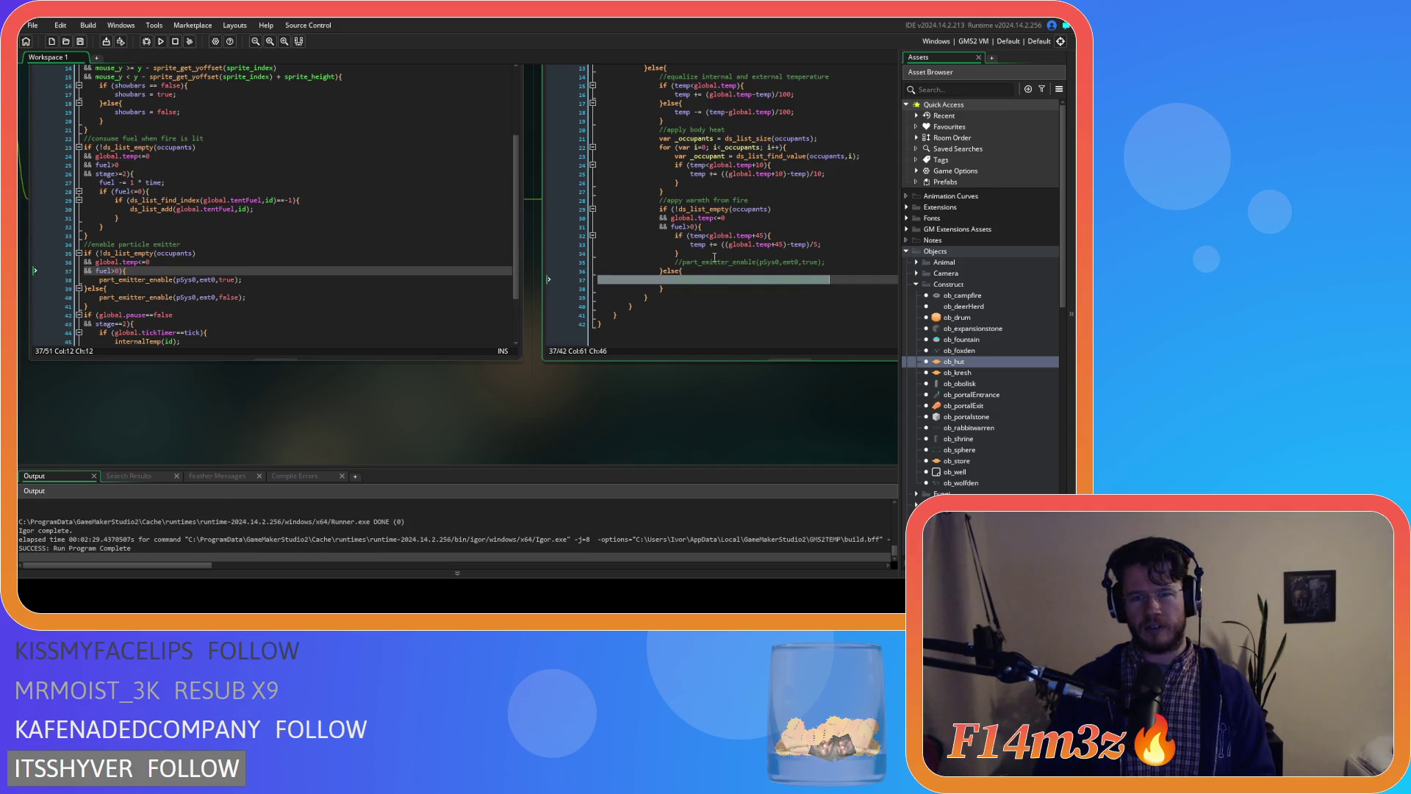
# - Delete the particle emitter block from ob_hut's Step event
pyautogui.click(802, 262)
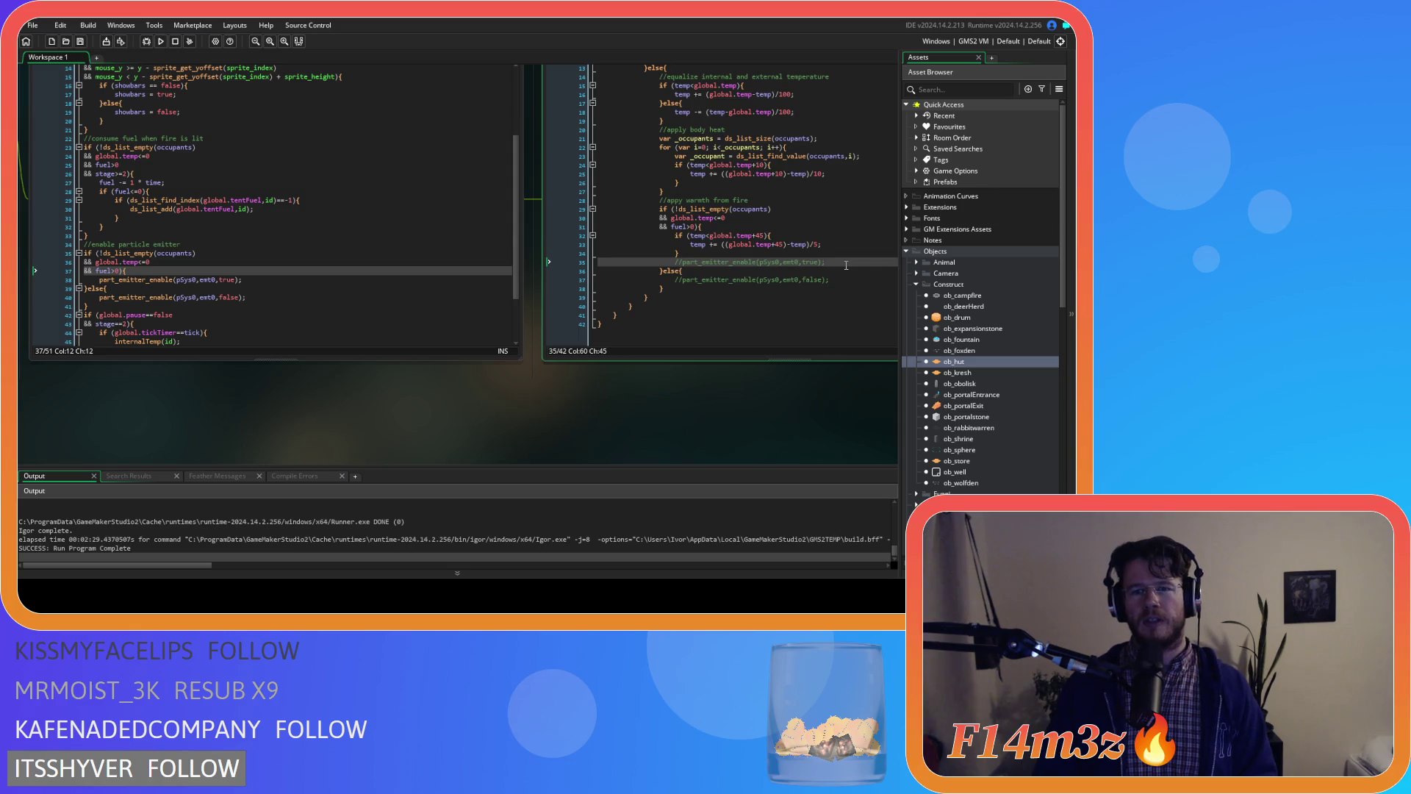
pyautogui.click(356, 300)
pyautogui.hotkey('ctrl', 'v')
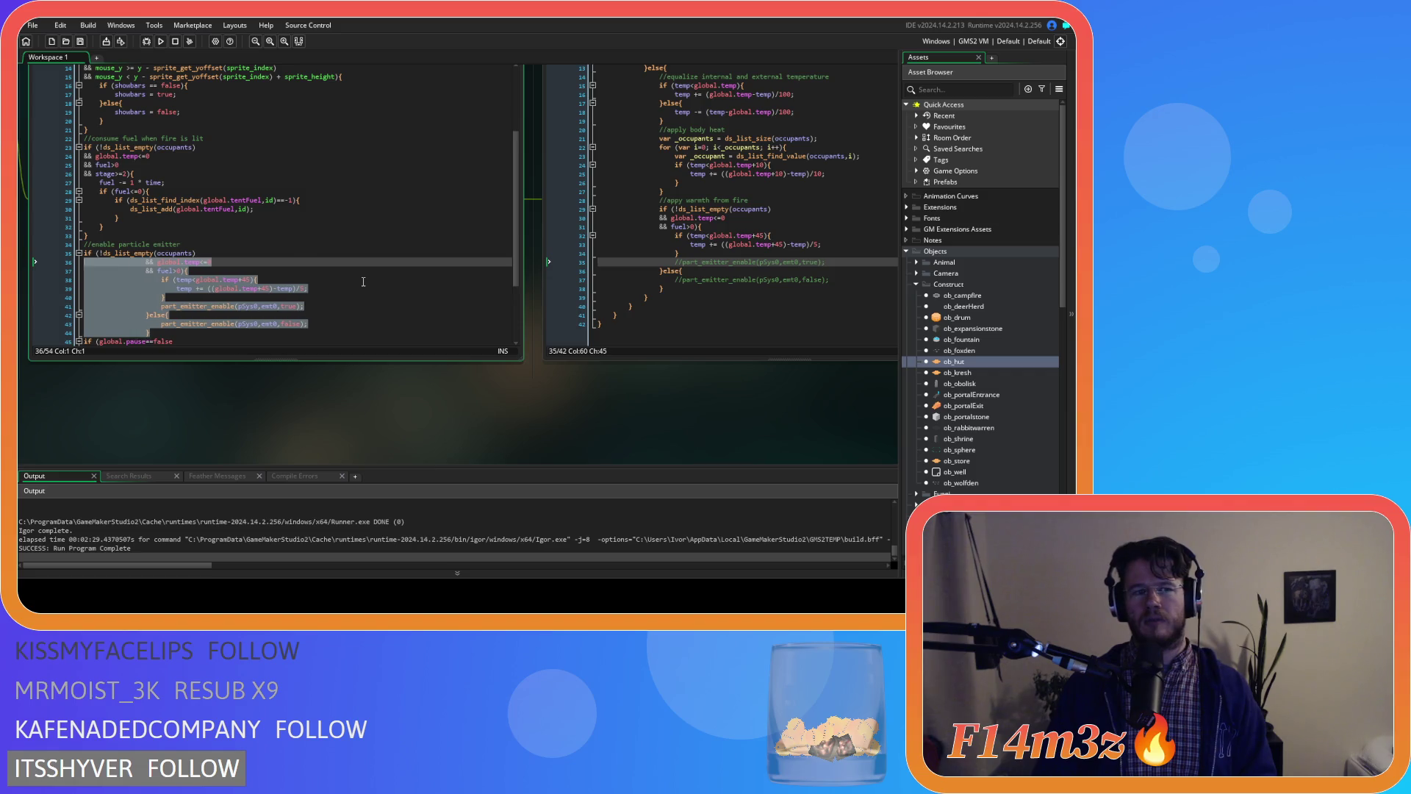
pyautogui.press('BackSpace')
pyautogui.press('BackSpace')
pyautogui.press('BackSpace')
pyautogui.press('BackSpace')
pyautogui.press('BackSpace')
pyautogui.press('BackSpace')
pyautogui.press('BackSpace')
pyautogui.press('BackSpace')
pyautogui.press('BackSpace')
# - Uncomment both part_emitter_enable calls in sc_internalTemp with Ctrl+Shift+K
pyautogui.click(770, 303)
pyautogui.click(772, 279)
pyautogui.hotkey('ctrl', 'shift', 'k')
pyautogui.click(793, 261)
pyautogui.hotkey('ctrl', 'shift', 'k')
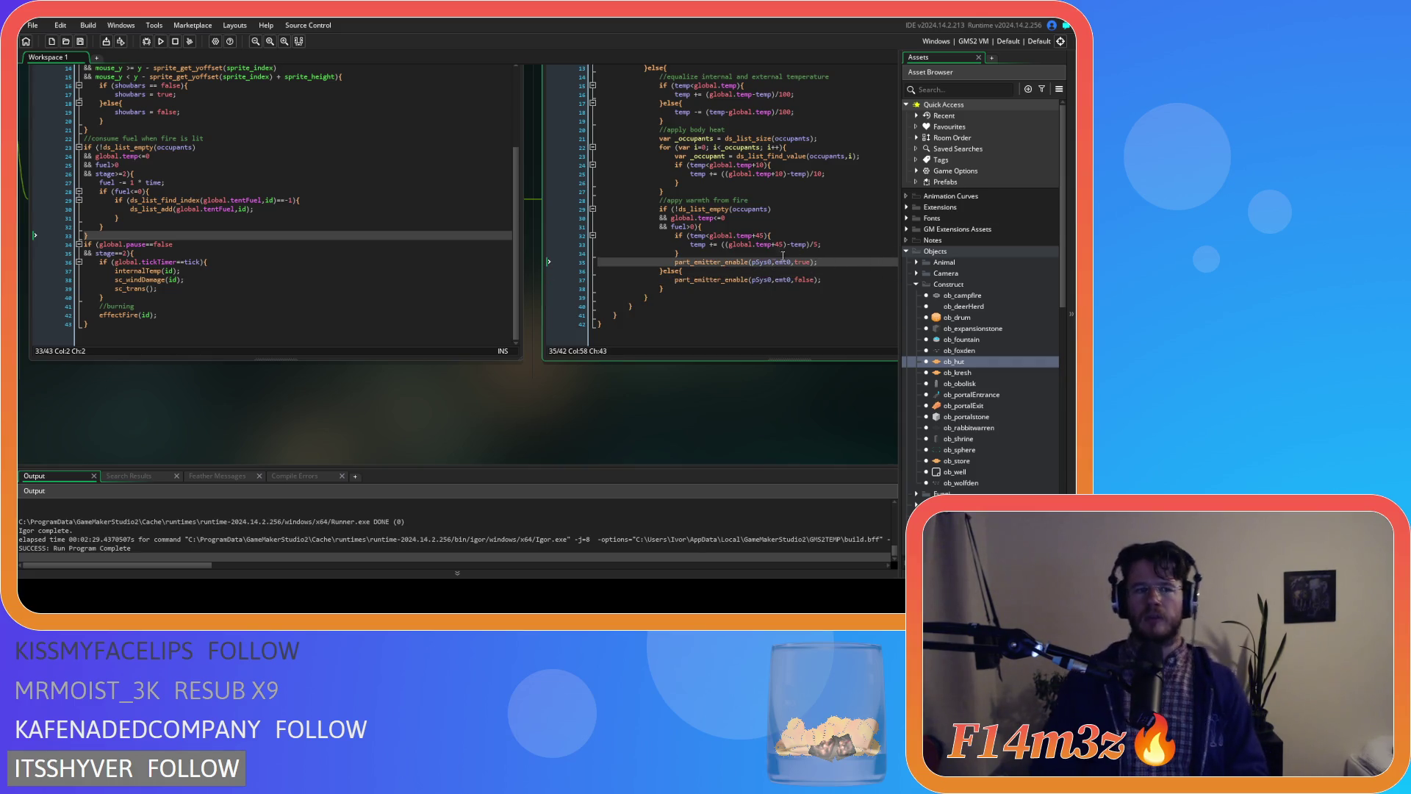
pyautogui.click(859, 277)
pyautogui.click(855, 259)
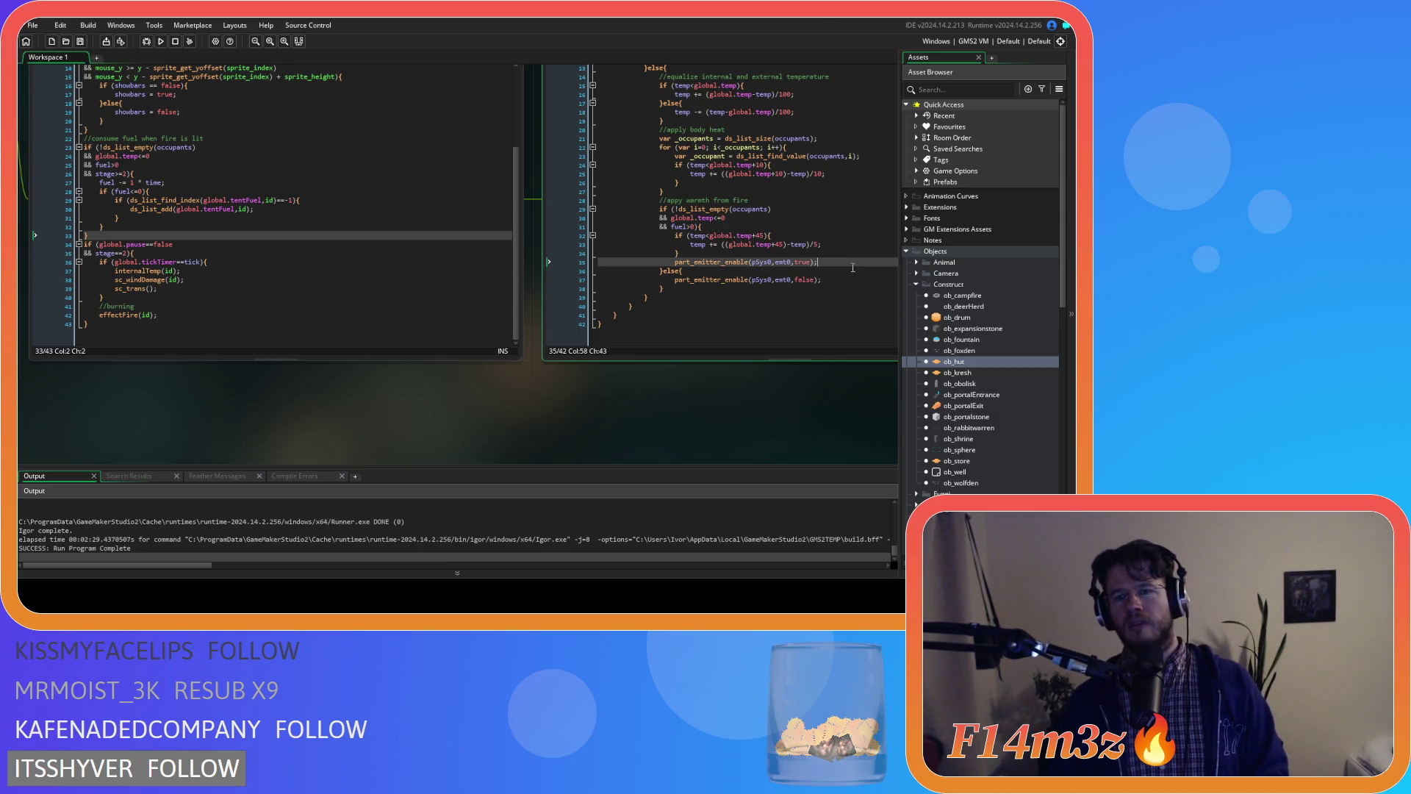
pyautogui.moveTo(823, 262); pyautogui.dragTo(674, 263)
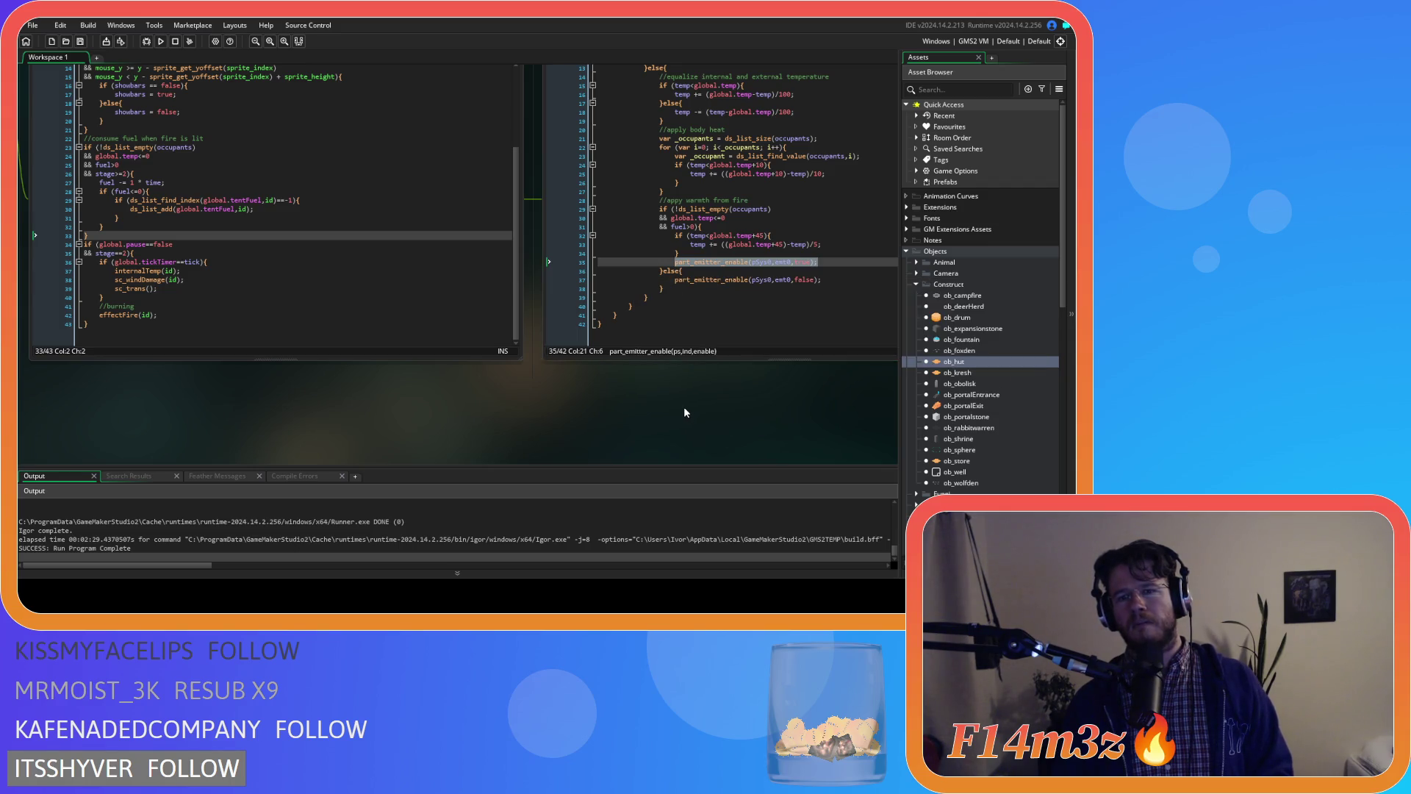
# - Switch to ob_hut's Create event and scroll down to the particle system and emitter setup lines
pyautogui.click(776, 263)
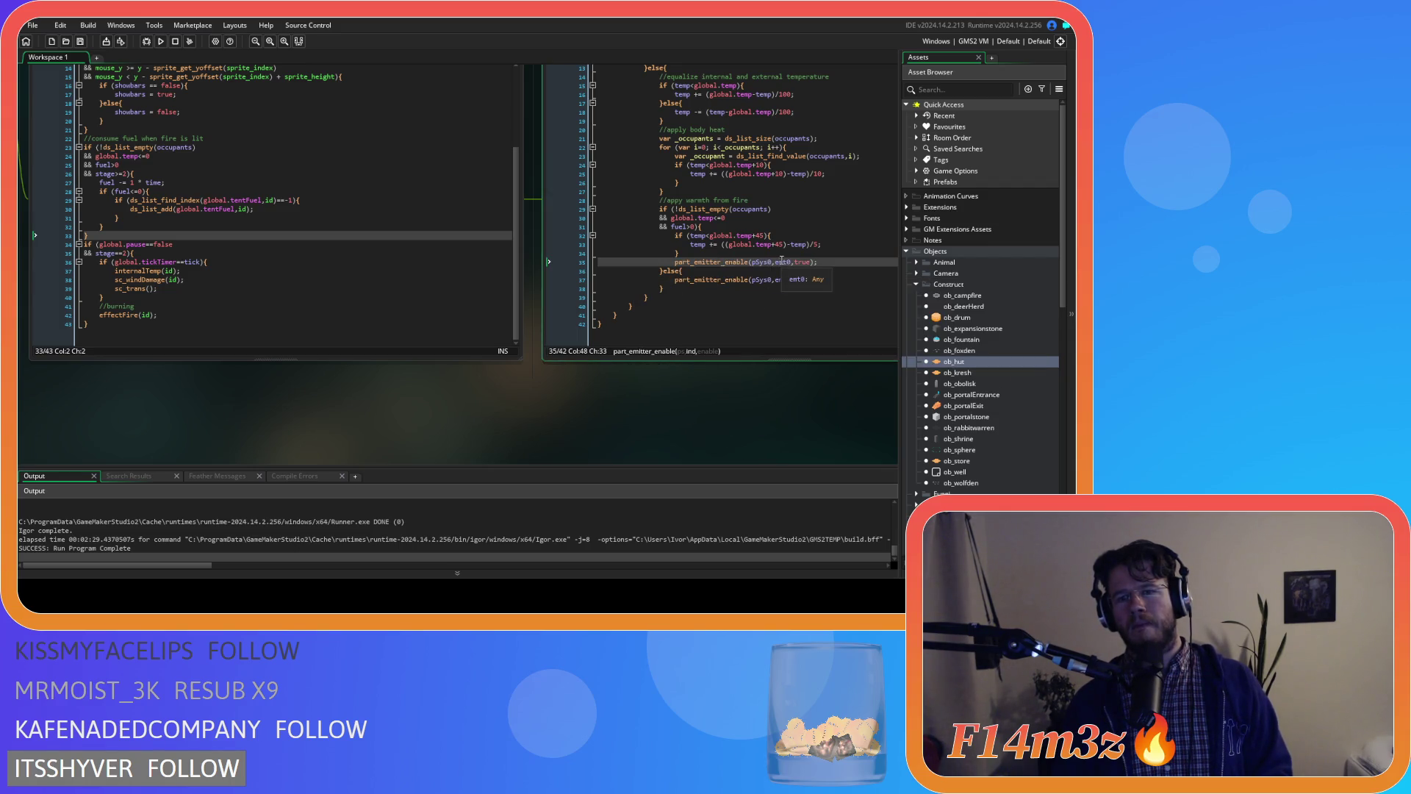
pyautogui.scroll(5, 355, 400)
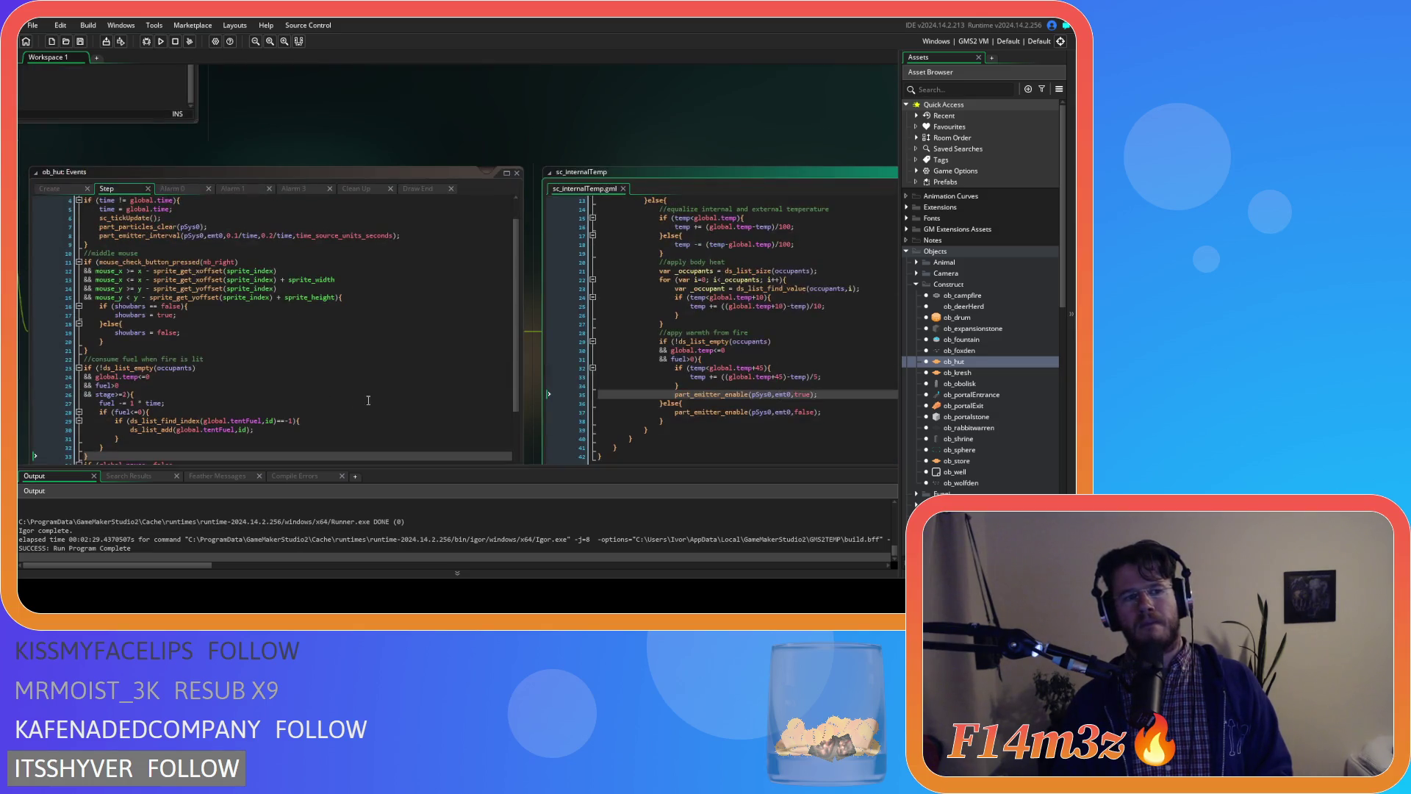
pyautogui.click(49, 188)
pyautogui.scroll(-10, 256, 289)
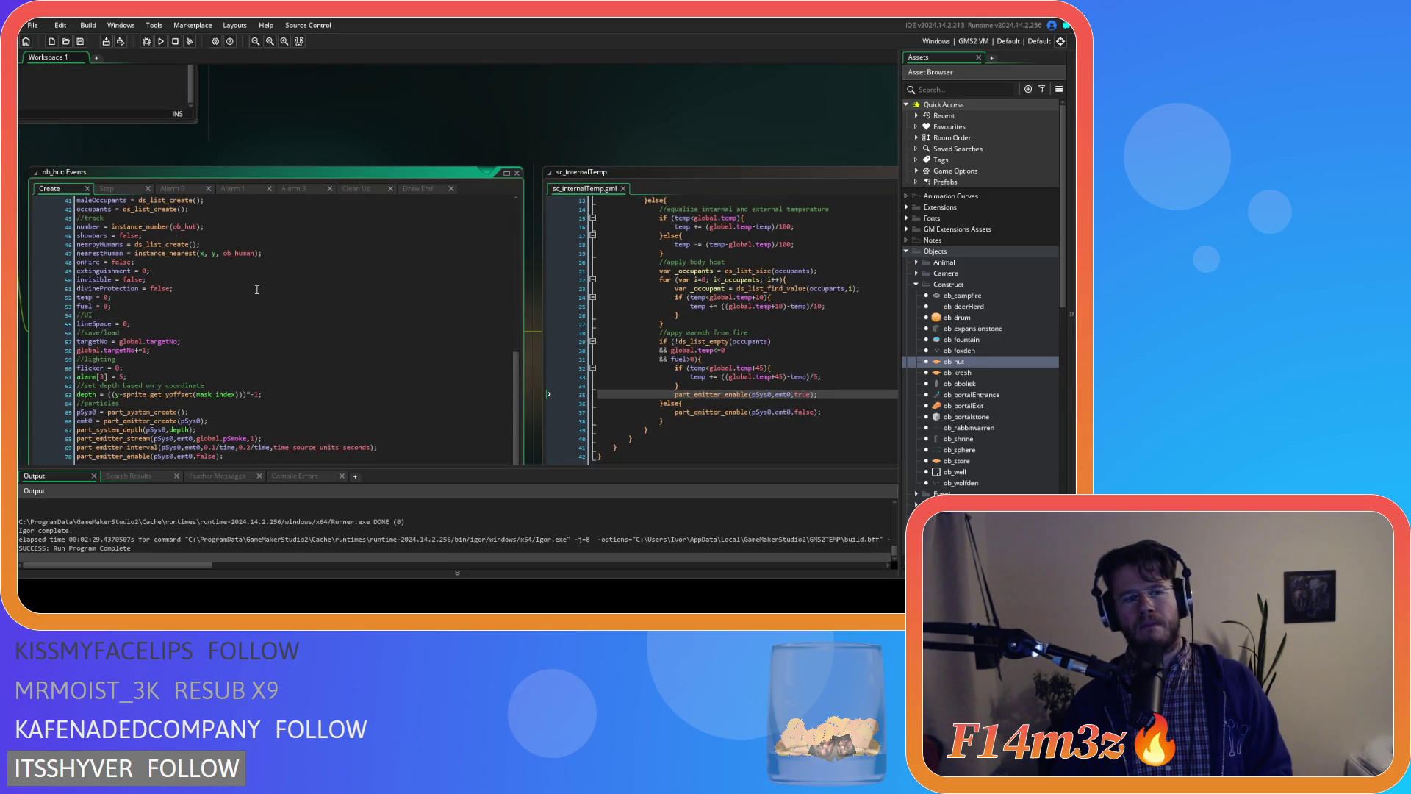
pyautogui.scroll(-2, 388, 139)
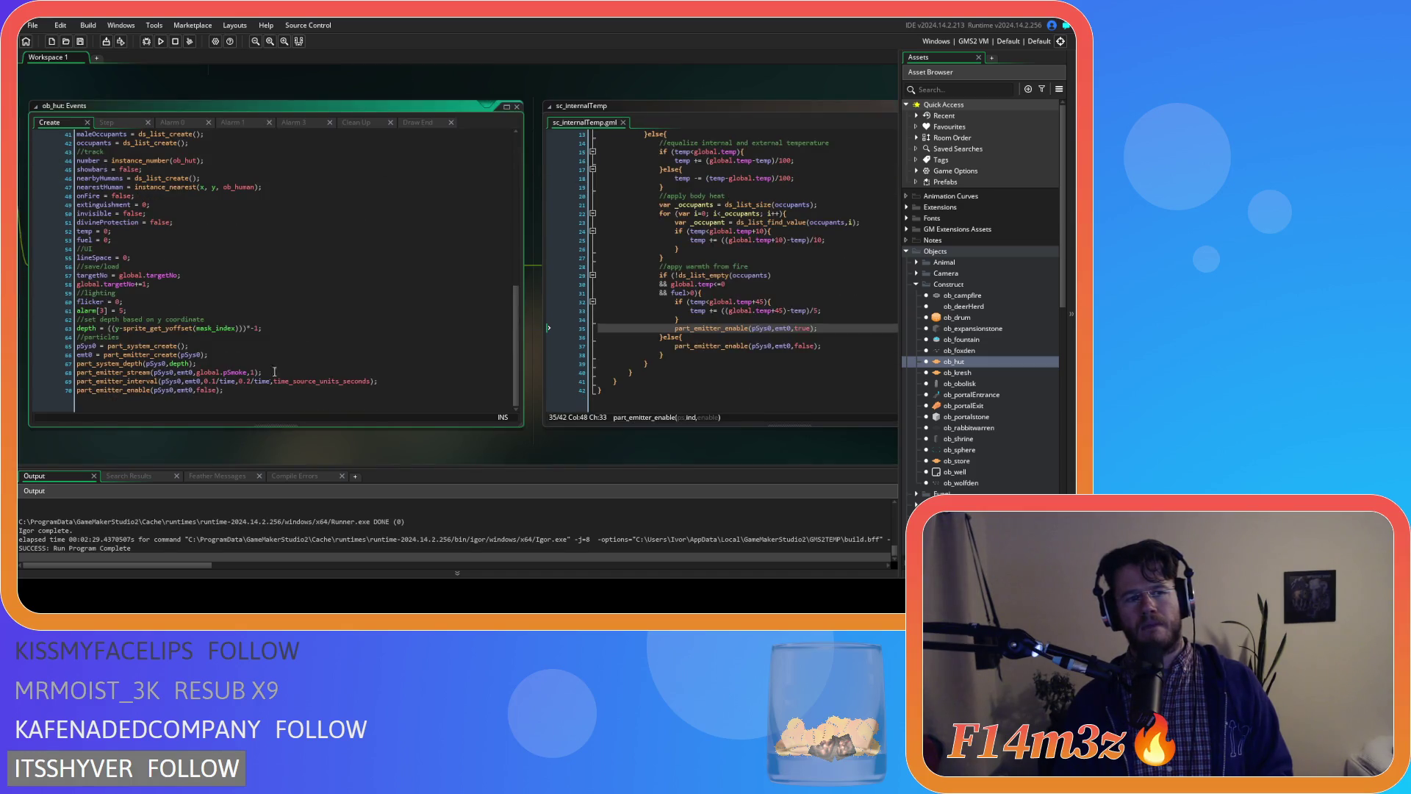
# - Change line 70's part_emitter_enable argument from false to true, then rebuild and run
pyautogui.doubleClick(208, 390)
pyautogui.write('true')
pyautogui.press('F5')
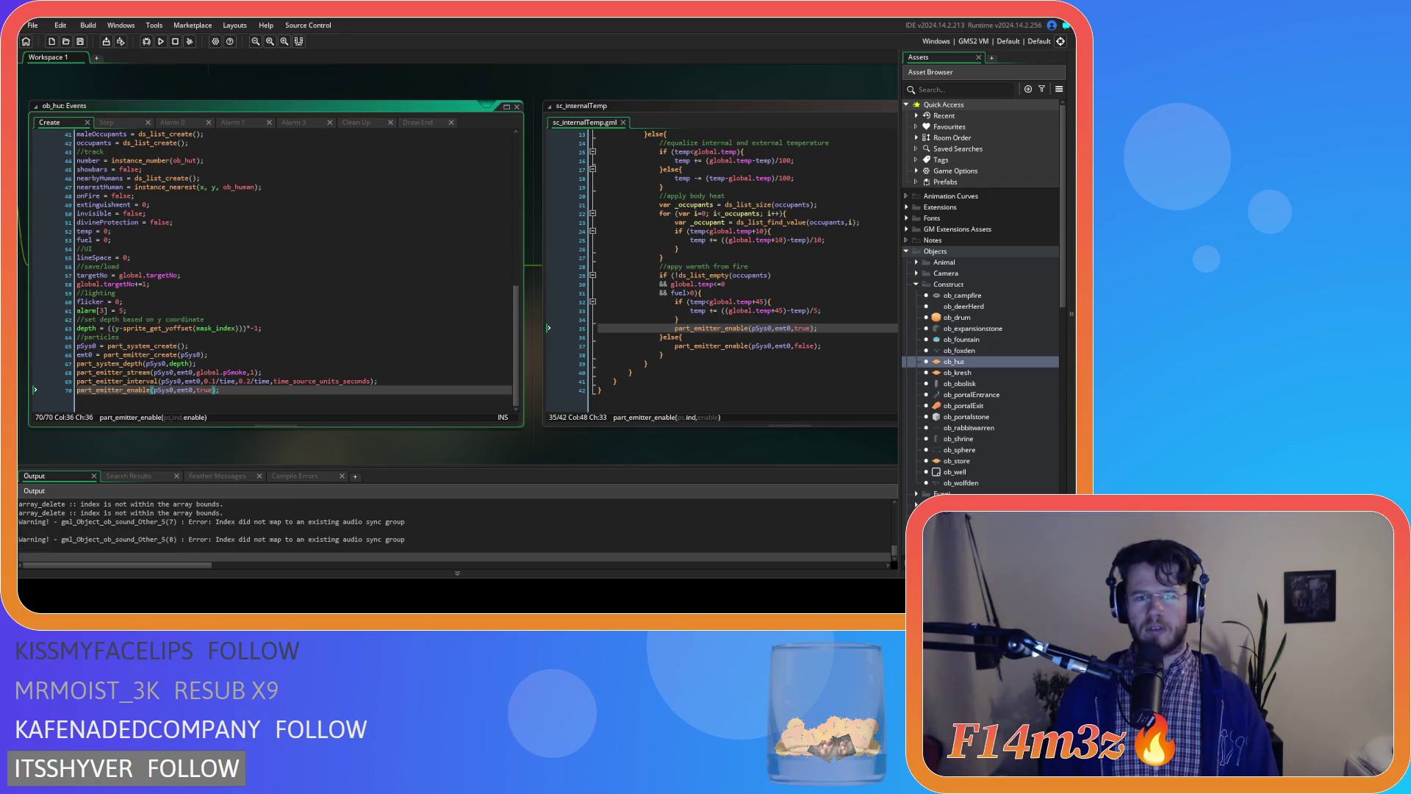
# - Comment out the true and false part_emitter_enable calls in sc_internalTemp, then save and rerun
pyautogui.click(253, 412)
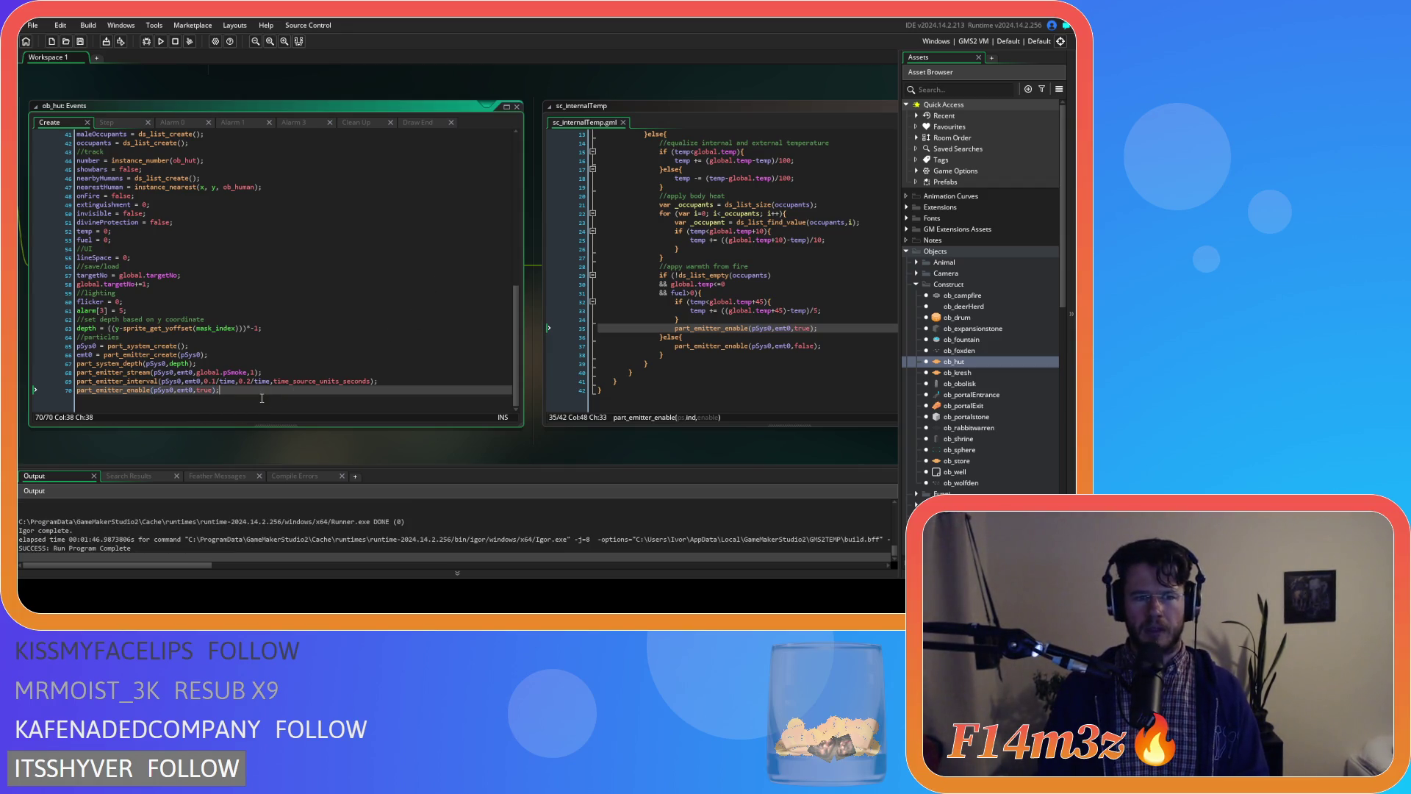
pyautogui.click(834, 328)
pyautogui.hotkey('ctrl', 'k')
pyautogui.press('Down')
pyautogui.press('Down')
pyautogui.hotkey('ctrl', 'k')
pyautogui.click(247, 389)
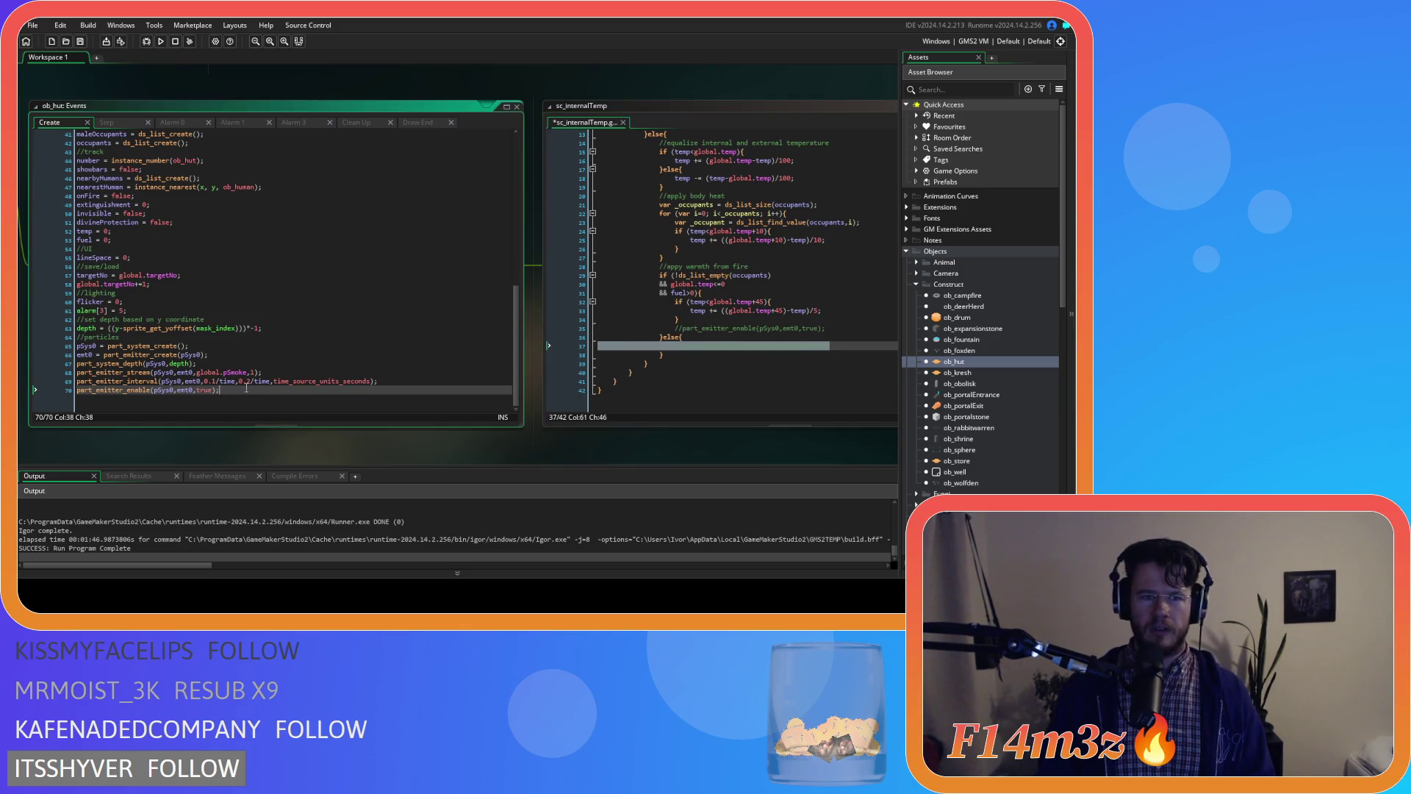
pyautogui.moveTo(119, 390); pyautogui.dragTo(219, 391)
pyautogui.press('F5')
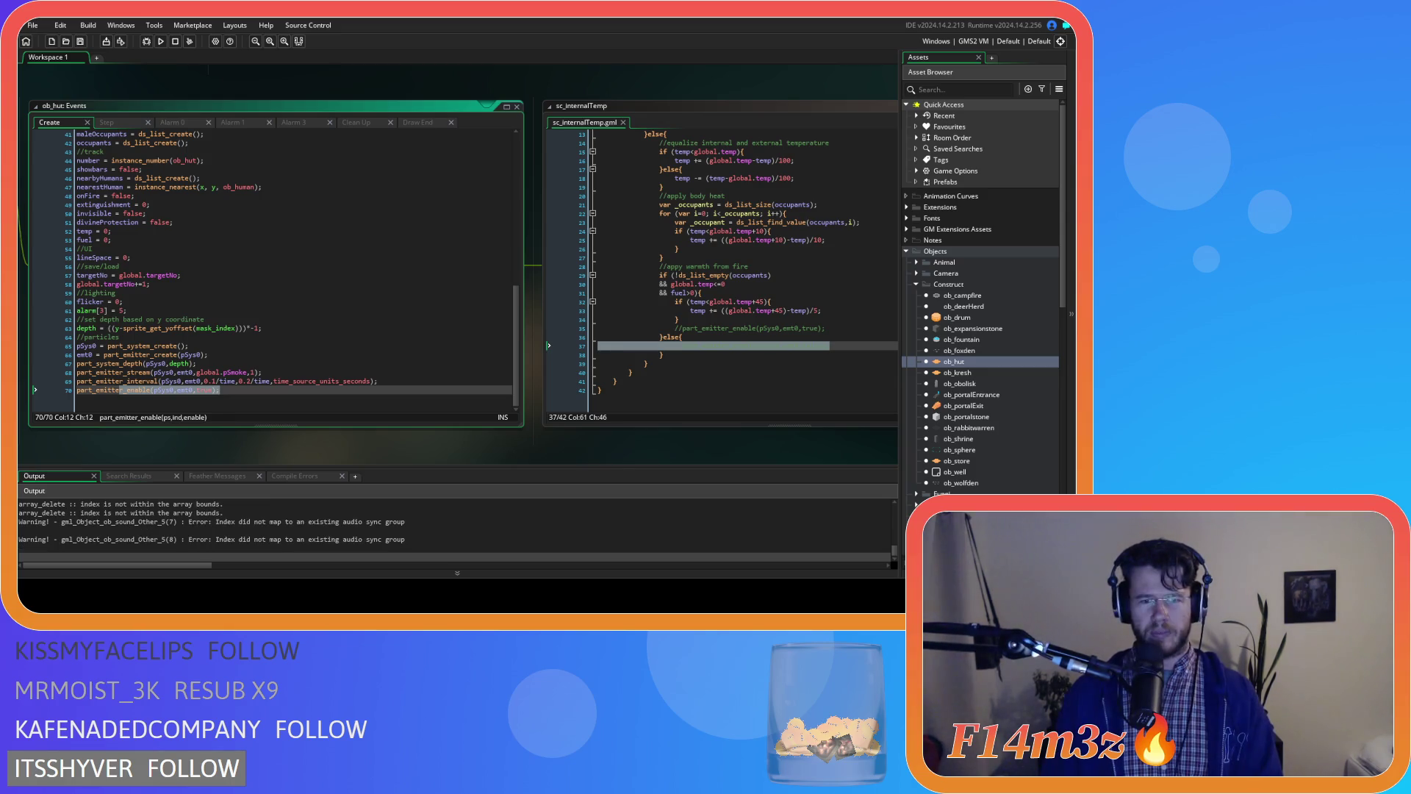
pyautogui.click(341, 391)
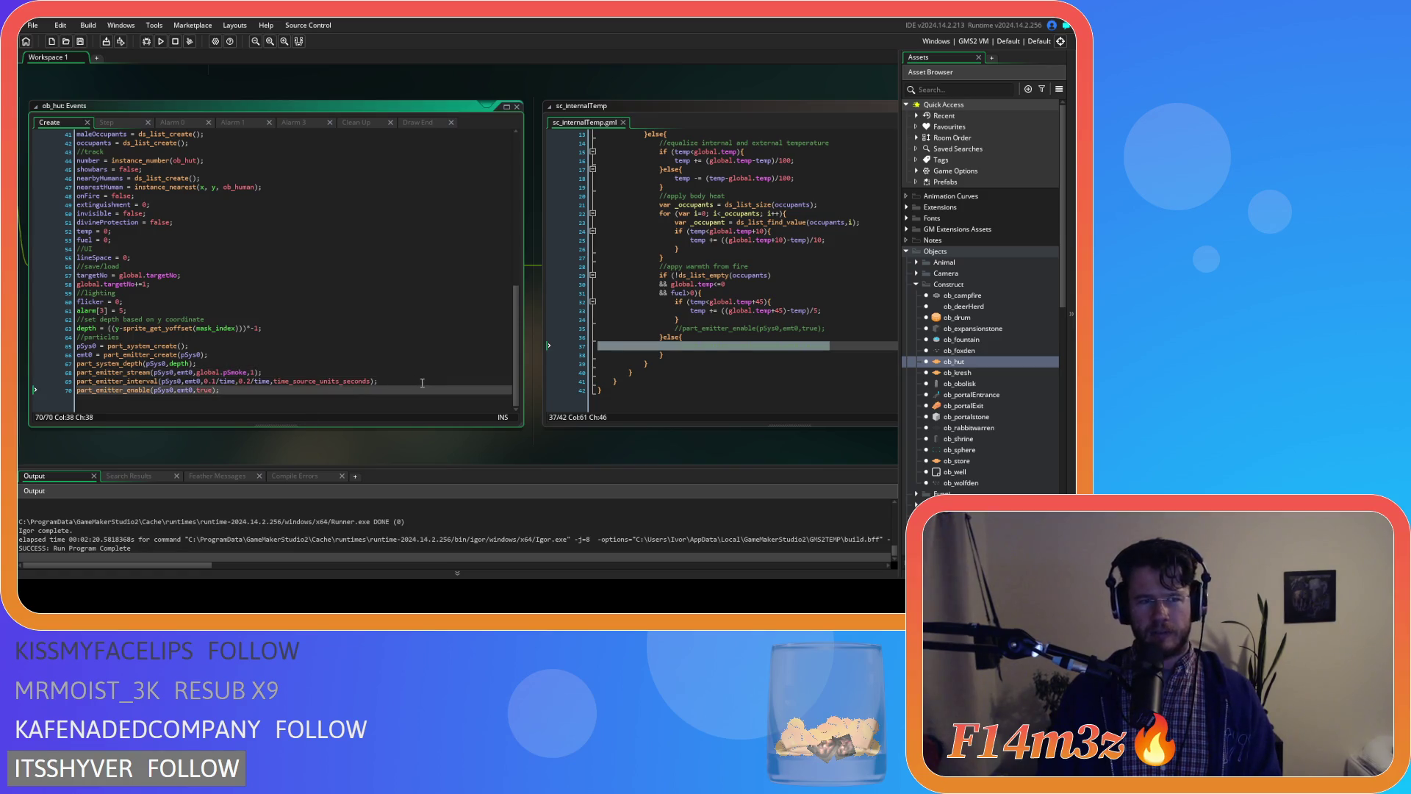
pyautogui.moveTo(355, 460)
pyautogui.mouseDown()
pyautogui.moveTo(702, 442)
pyautogui.moveTo(190, 443)
pyautogui.mouseUp()
pyautogui.click(554, 330)
pyautogui.write('//part_emitter_enable(pSys0,emt0,false);')
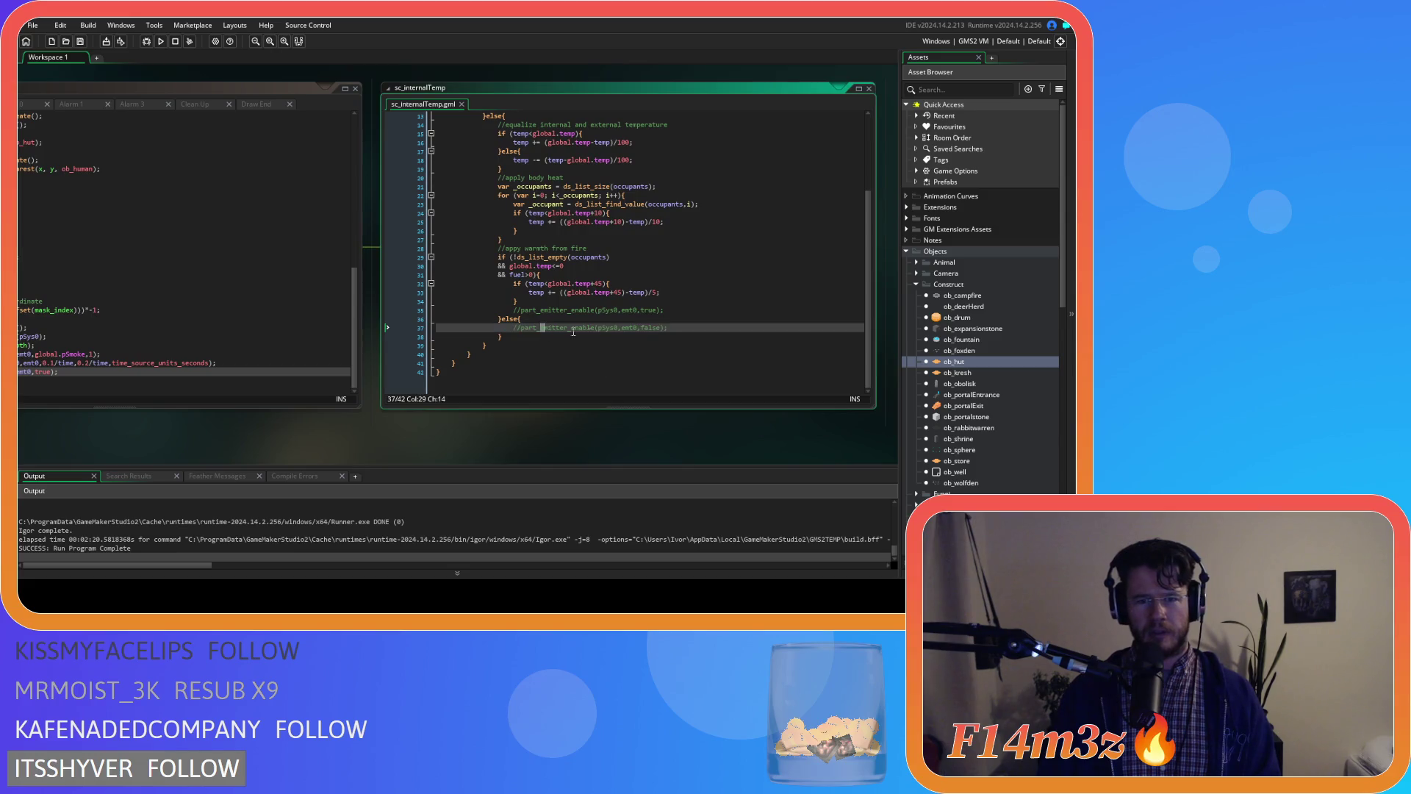
pyautogui.click(622, 303)
pyautogui.moveTo(117, 430); pyautogui.dragTo(541, 412)
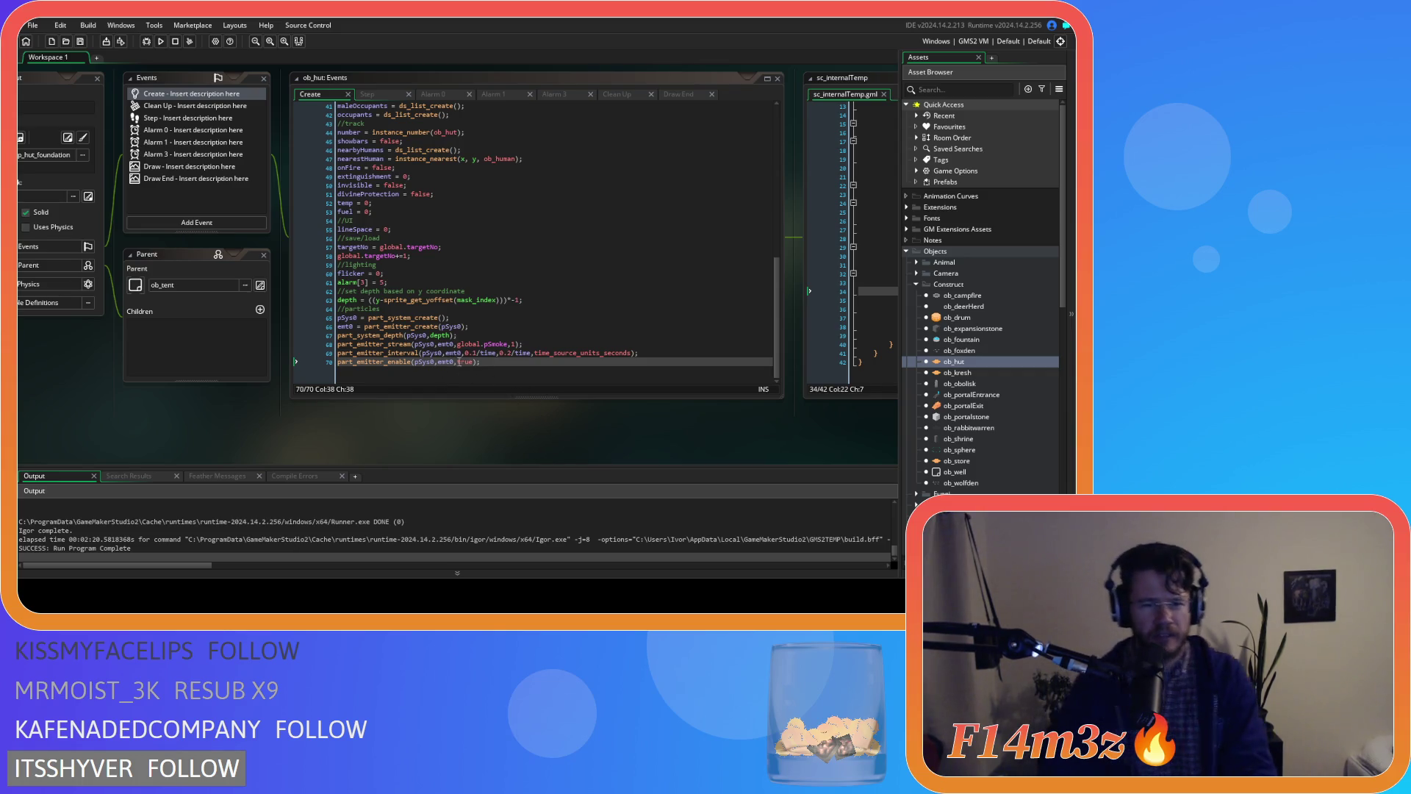
pyautogui.click(554, 339)
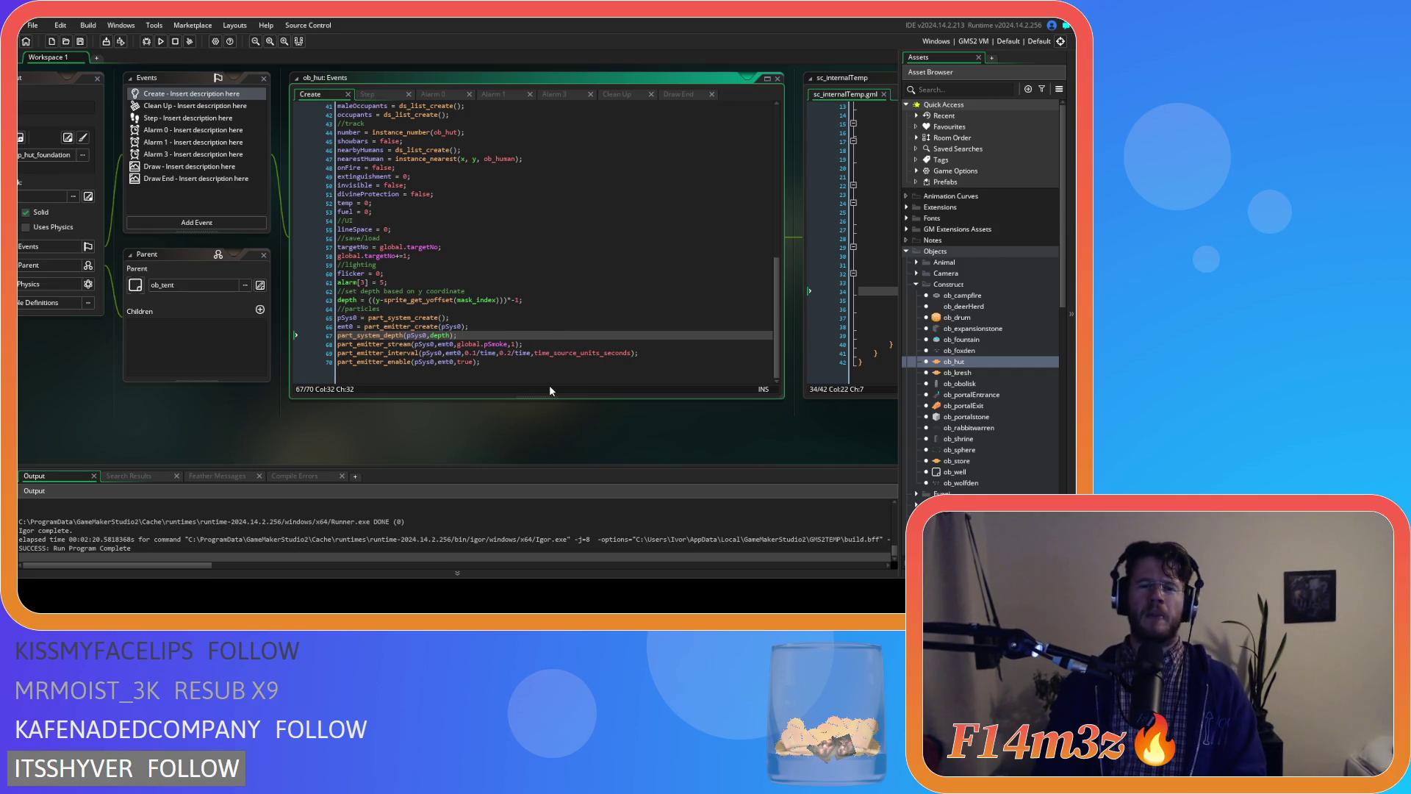
pyautogui.click(565, 344)
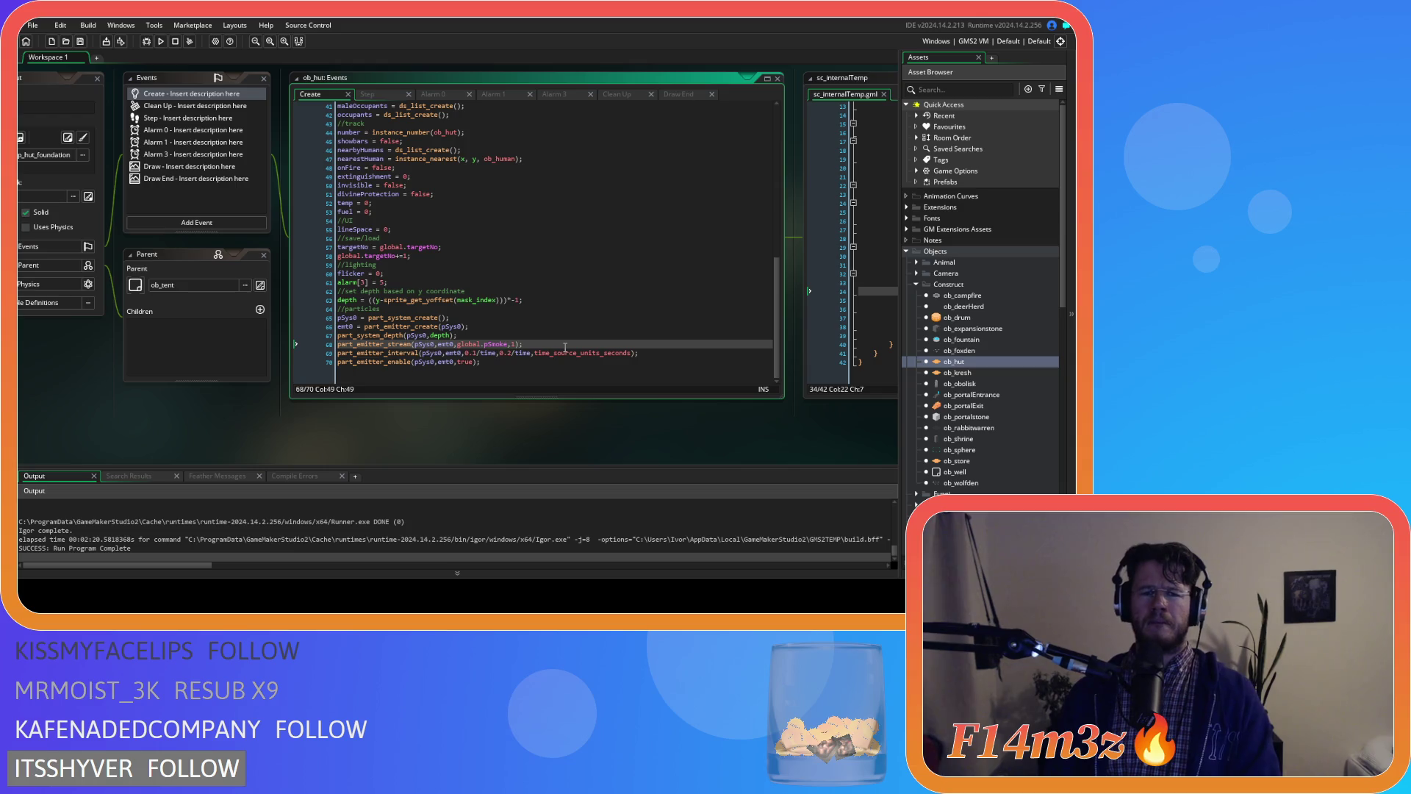
pyautogui.moveTo(579, 394); pyautogui.dragTo(191, 404)
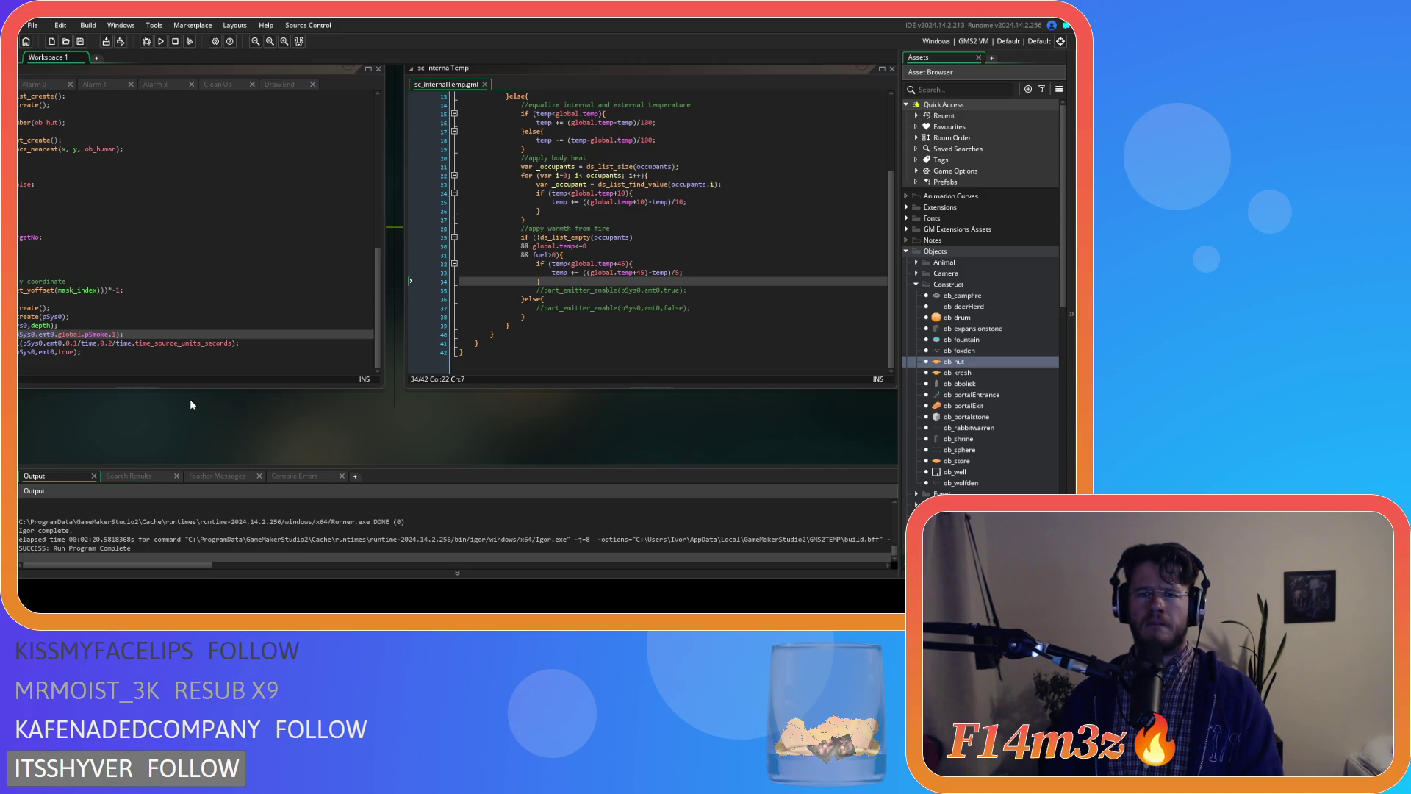
# - Make sc_internalTemp's line 35 part_emitter_enable true call active again, keeping the false call commented
pyautogui.moveTo(190, 401)
pyautogui.mouseDown()
pyautogui.moveTo(472, 397)
pyautogui.moveTo(67, 395)
pyautogui.mouseUp()
pyautogui.click(367, 278)
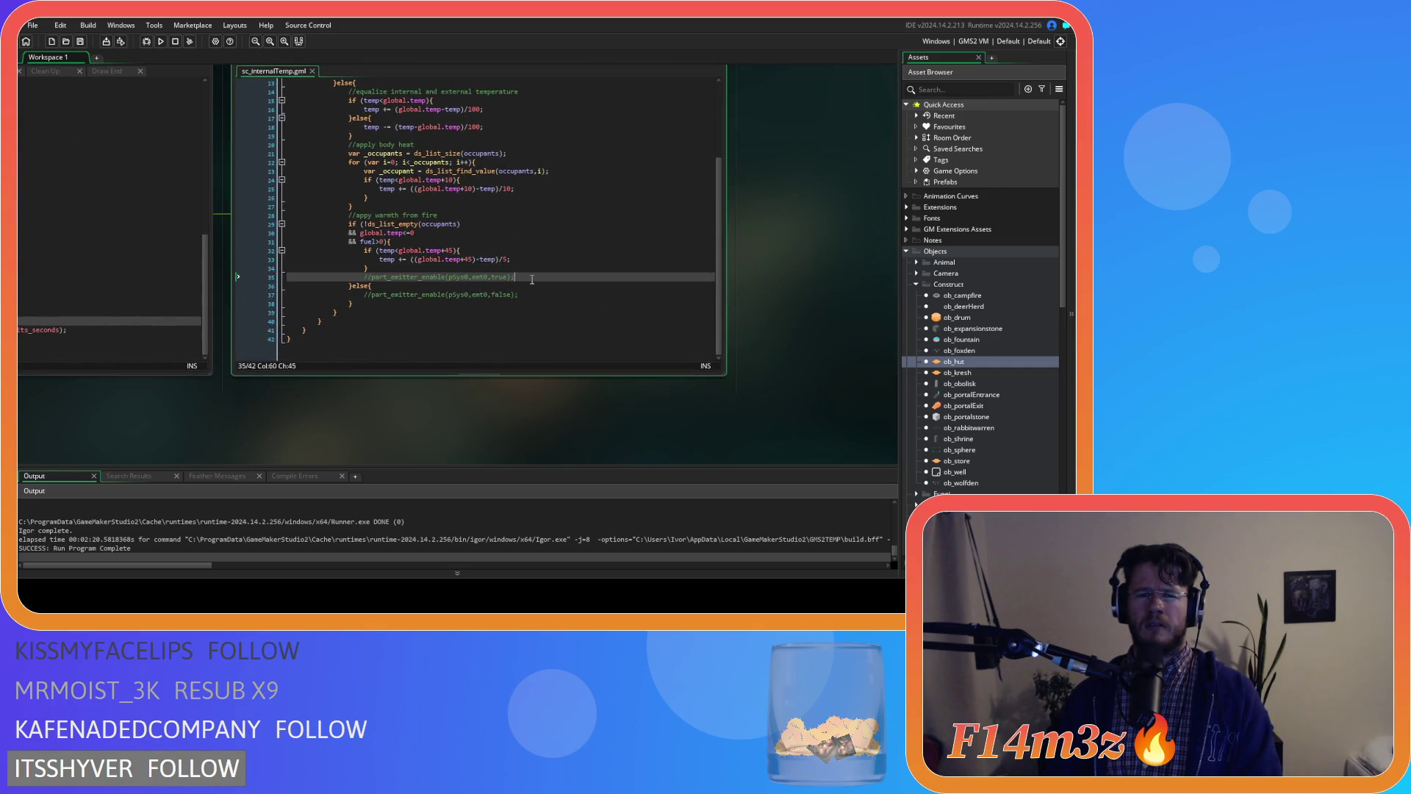
pyautogui.write('//')
pyautogui.click(544, 293)
pyautogui.hotkey('ctrl', 'z')
pyautogui.hotkey('ctrl', 'z')
pyautogui.click(537, 297)
pyautogui.scroll(4, 536, 297)
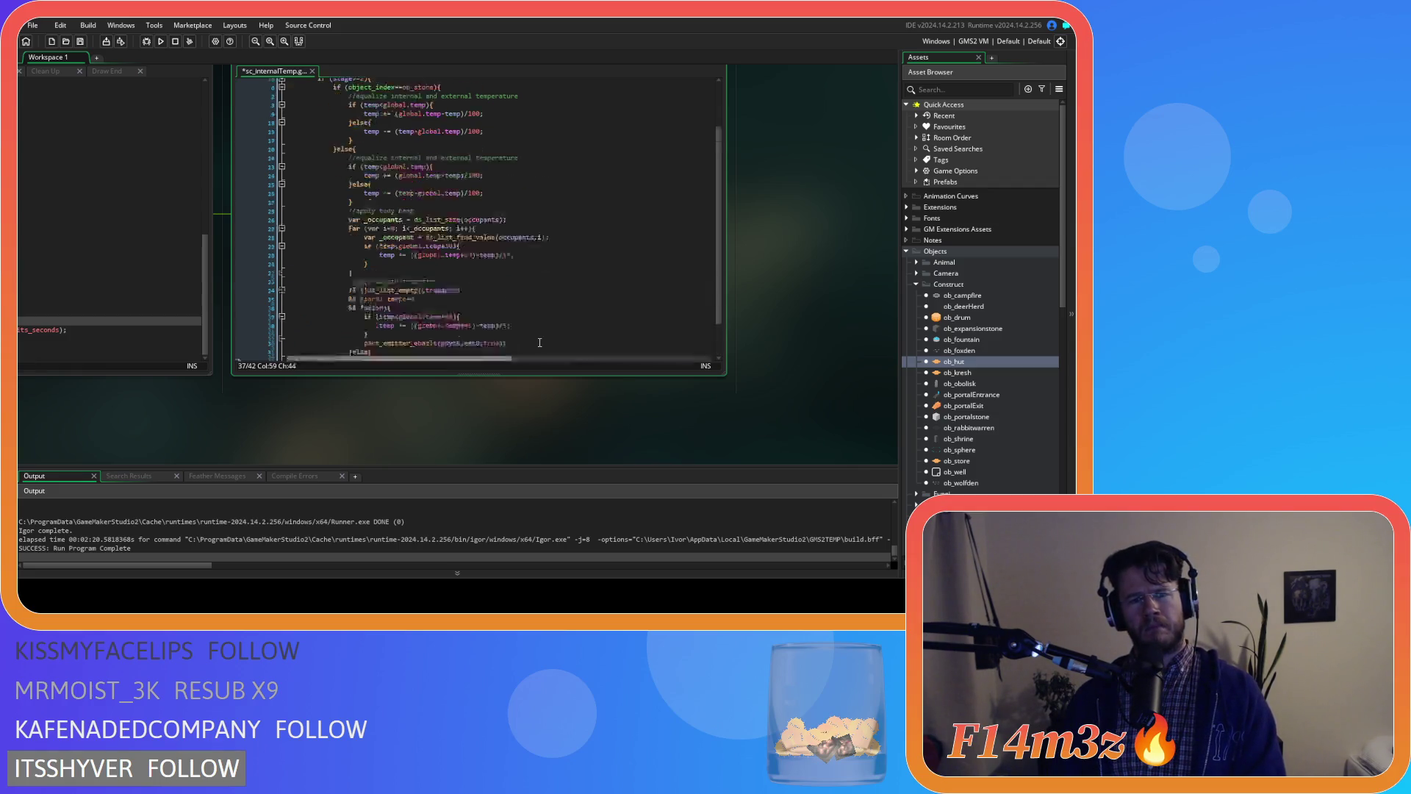
pyautogui.moveTo(382, 441); pyautogui.dragTo(660, 477)
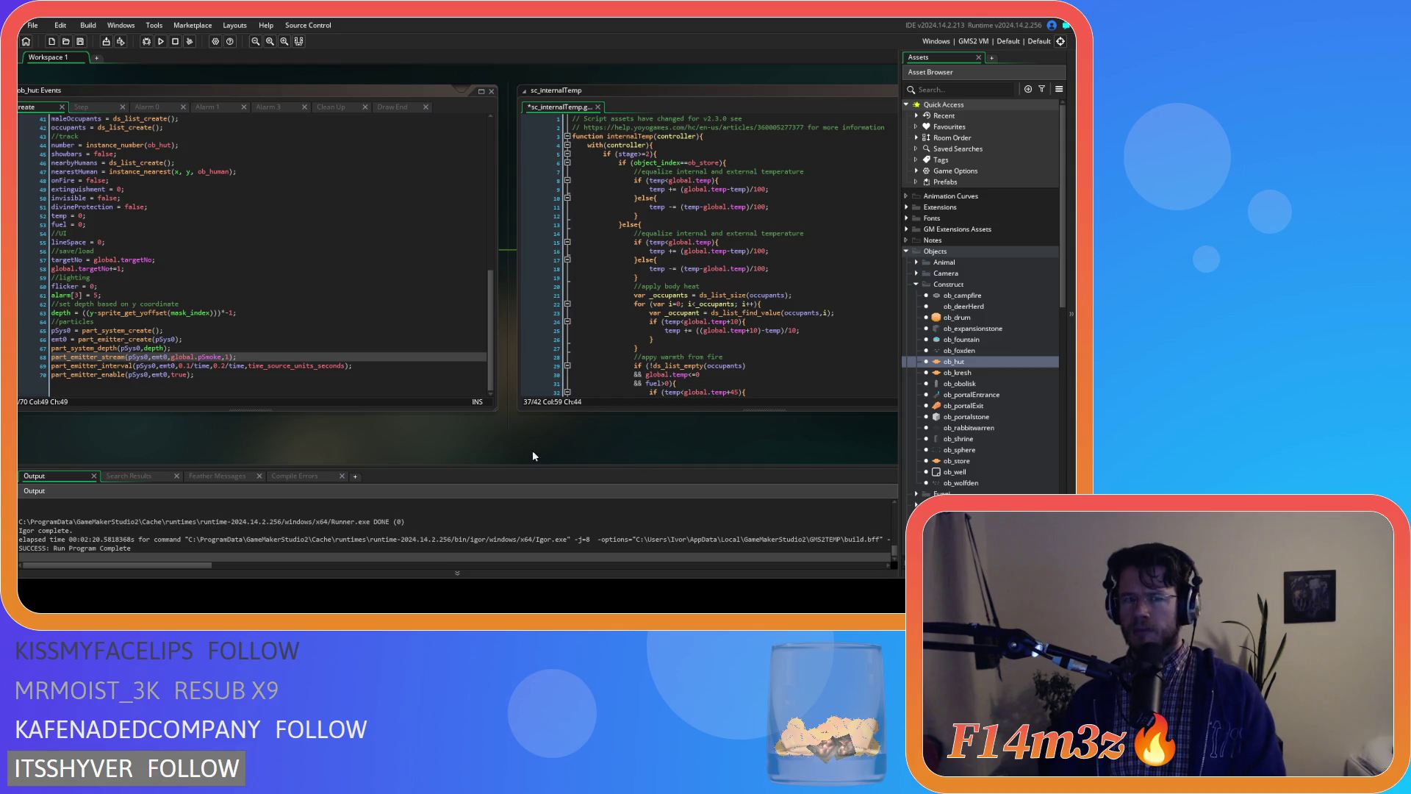
# - Save sc_internalTemp and clean the project's build cache
pyautogui.hotkey('ctrl', 's')
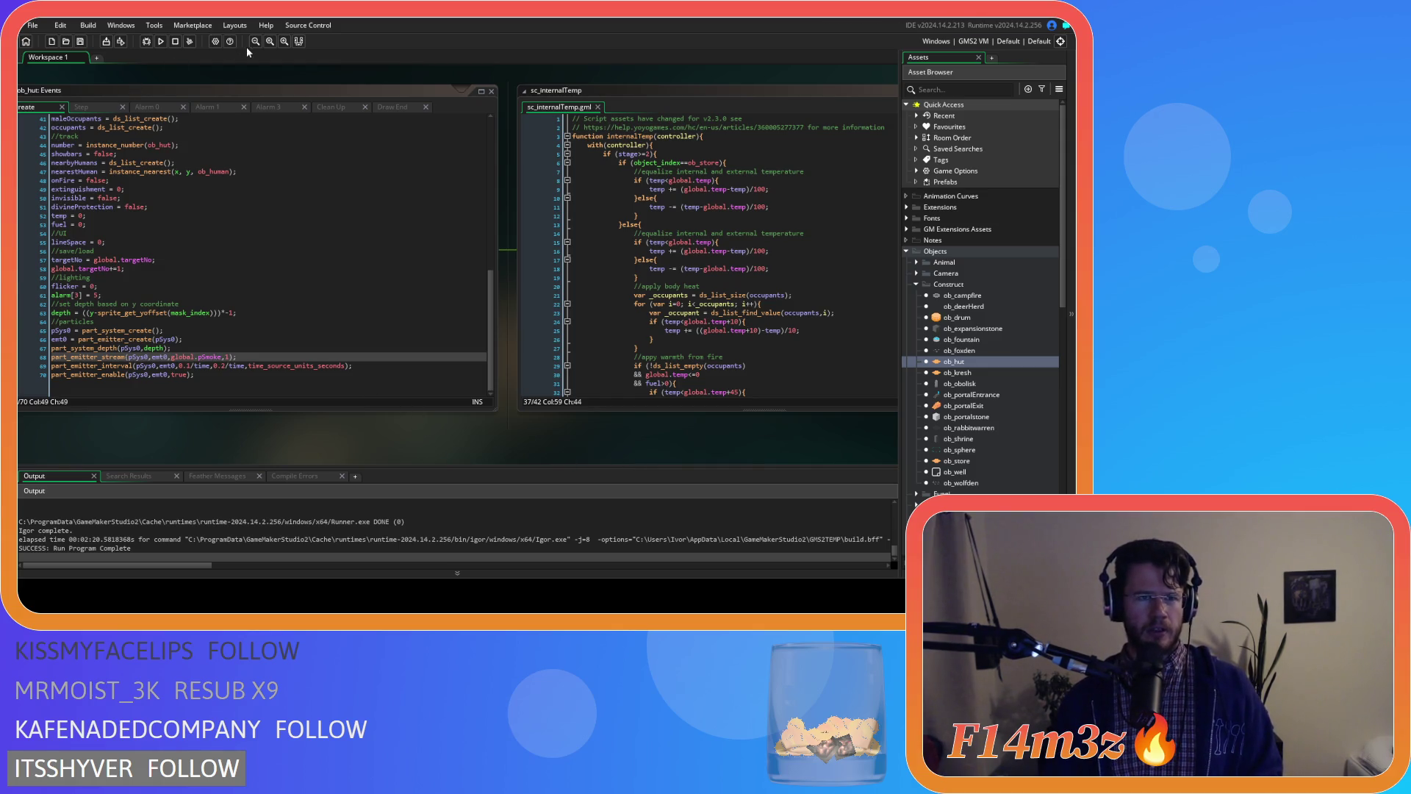
pyautogui.click(190, 43)
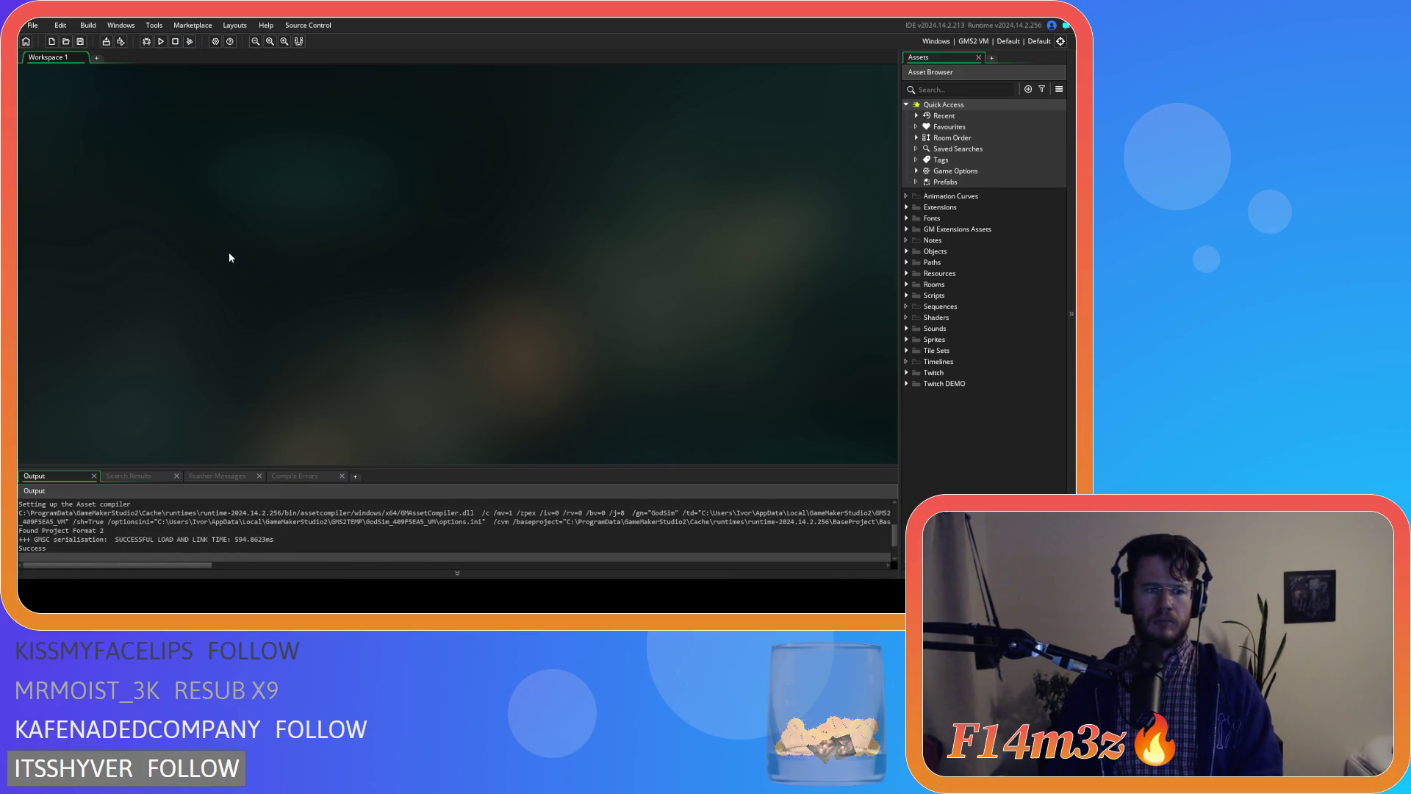
# - Build and run the game, then run it a second time
pyautogui.press('F5')
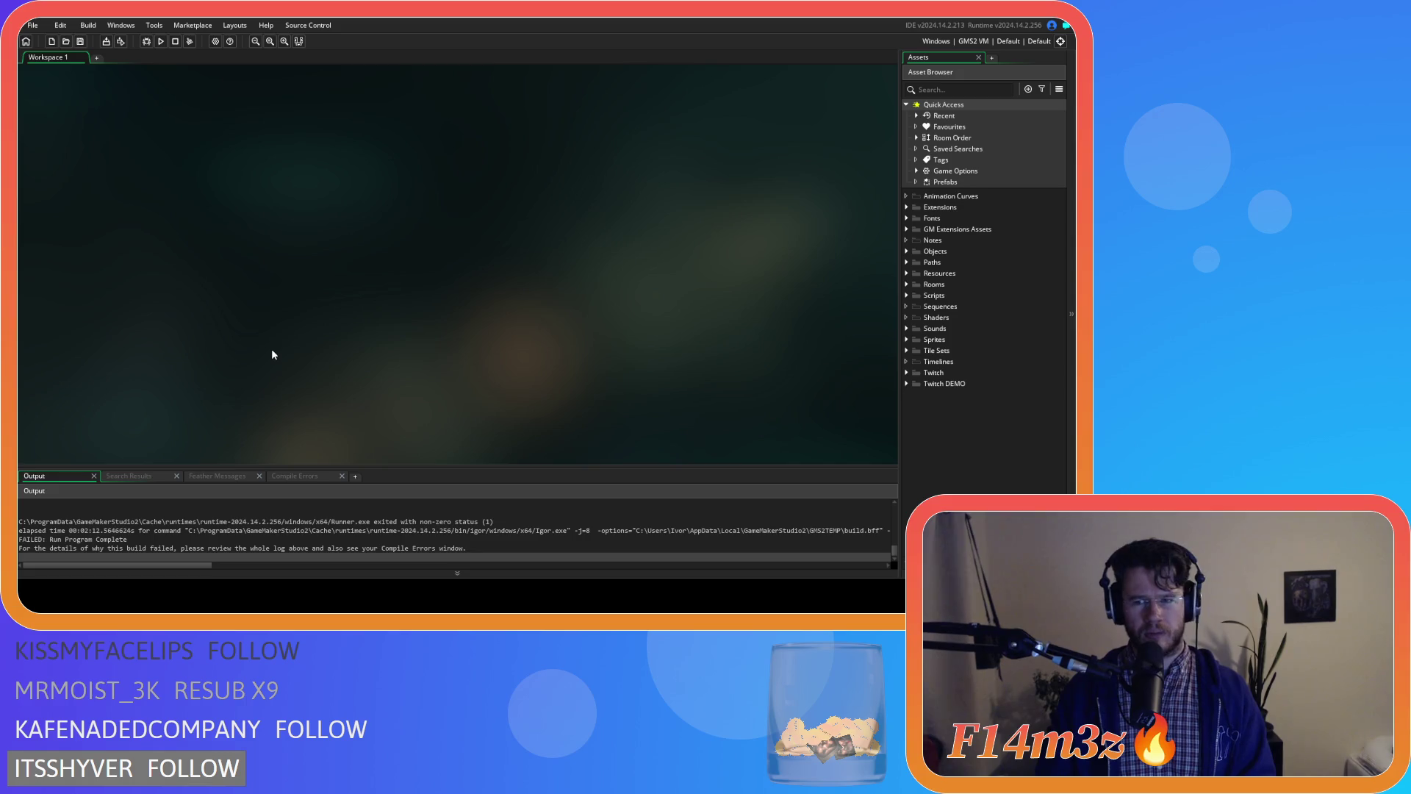
pyautogui.press('F5')
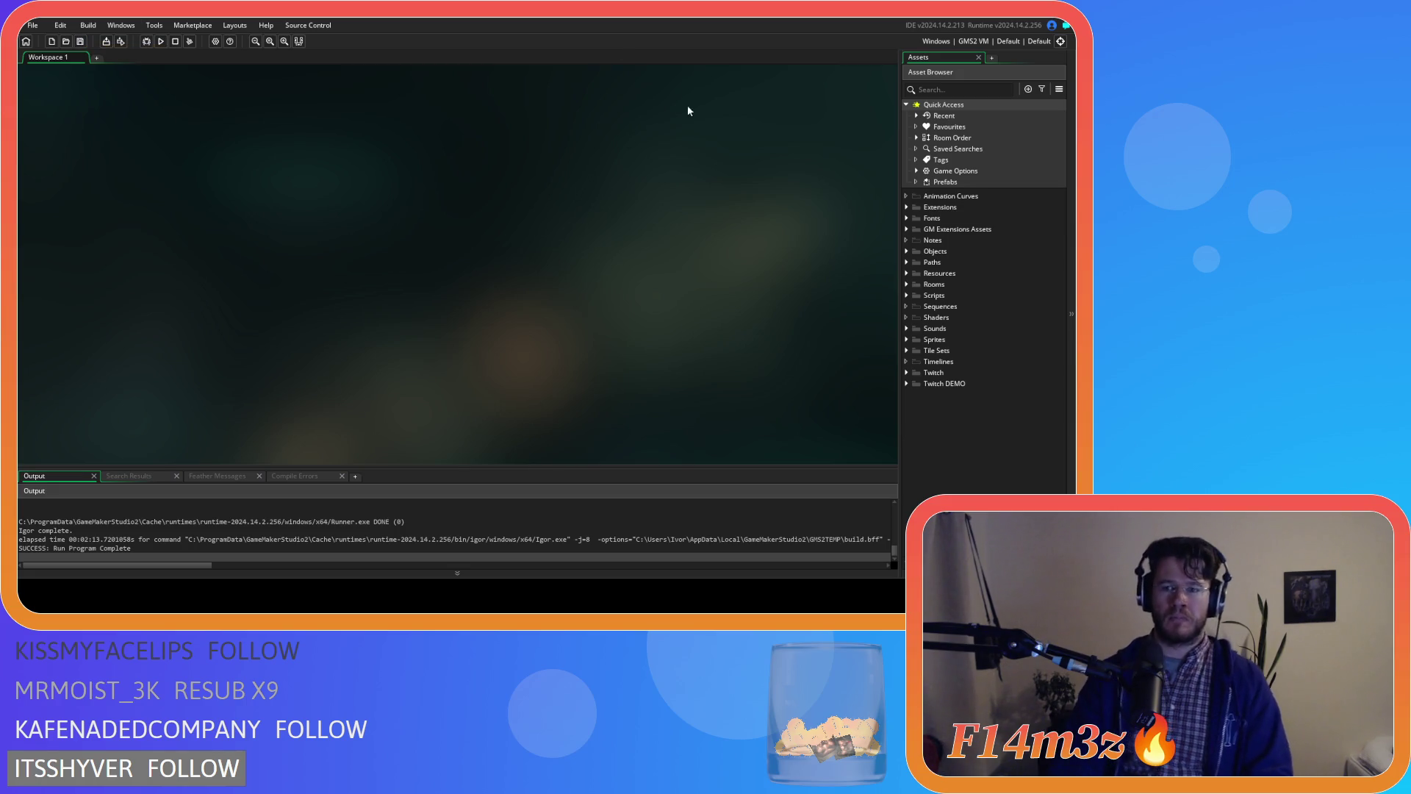
# - Open sc_internalTemp from Scripts > Construct and go to its part_emitter_enable call on line 35
pyautogui.click(908, 296)
pyautogui.scroll(-2, 923, 364)
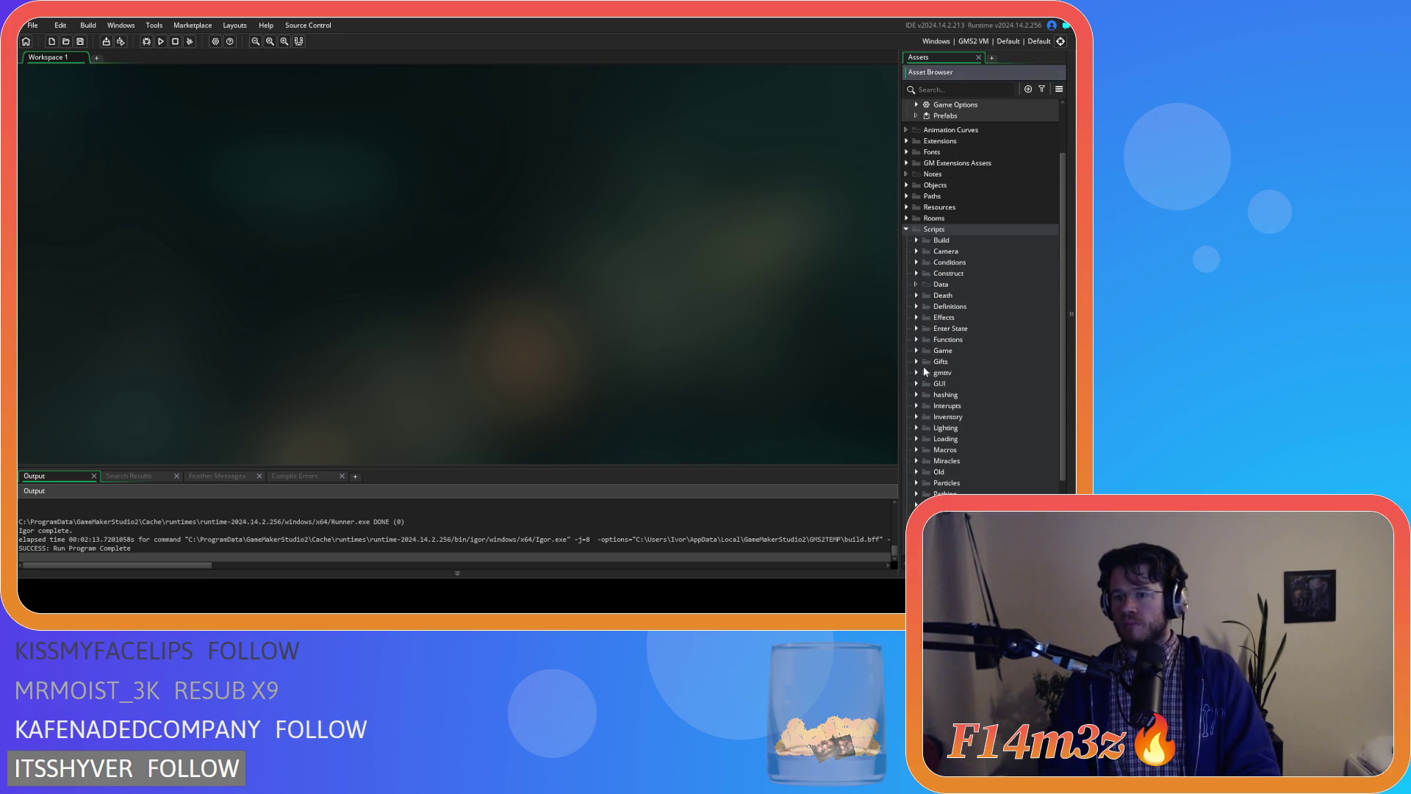
pyautogui.click(916, 273)
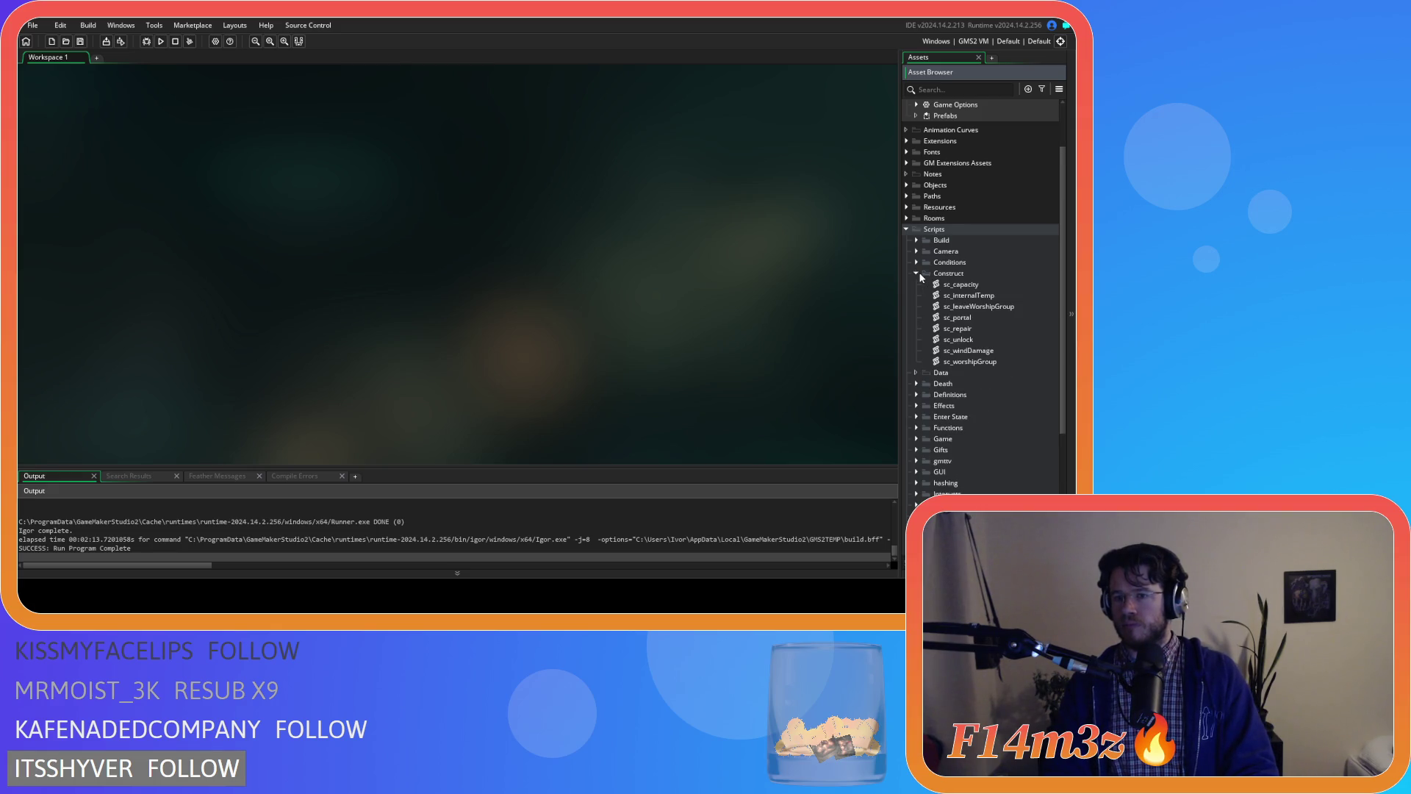
pyautogui.doubleClick(969, 296)
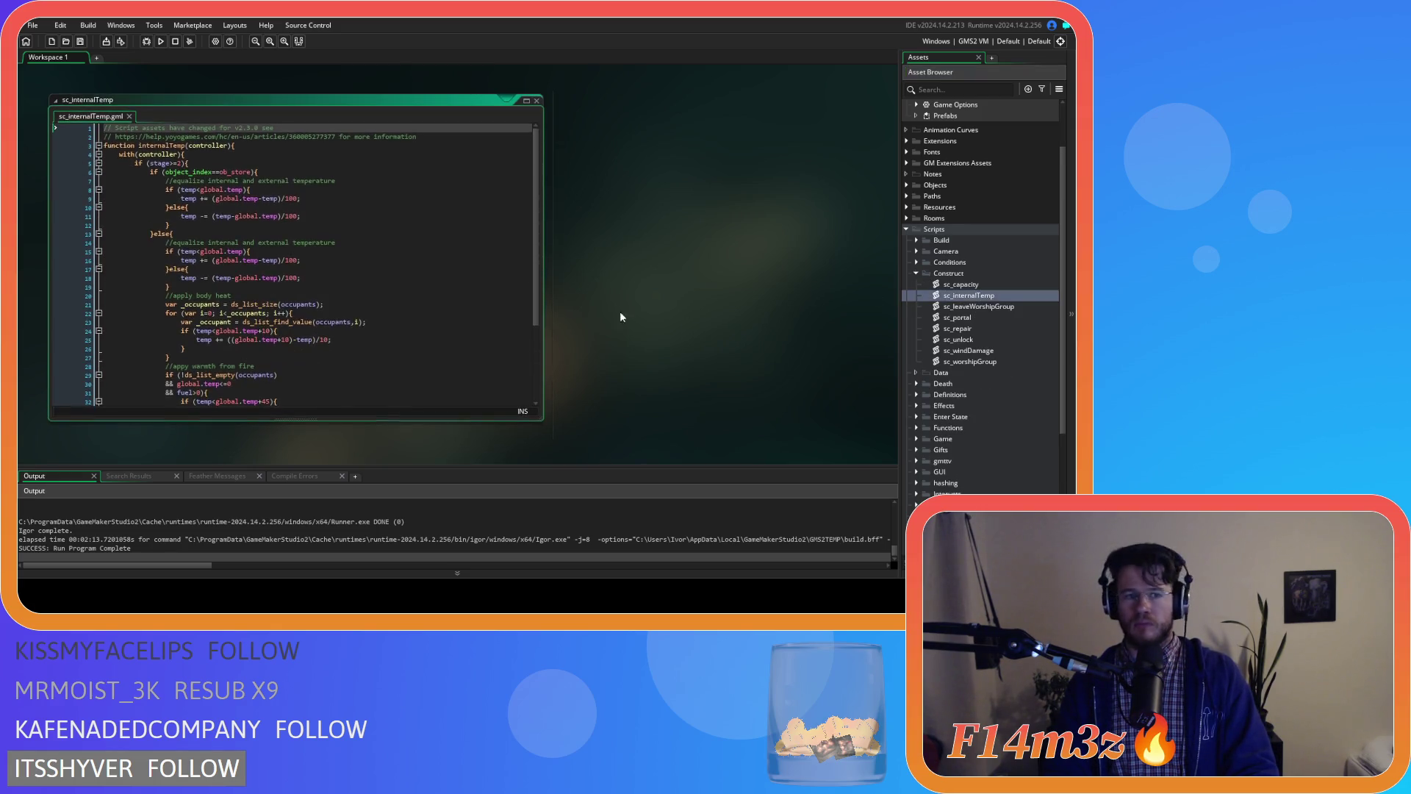
pyautogui.scroll(-4, 309, 294)
pyautogui.click(223, 321)
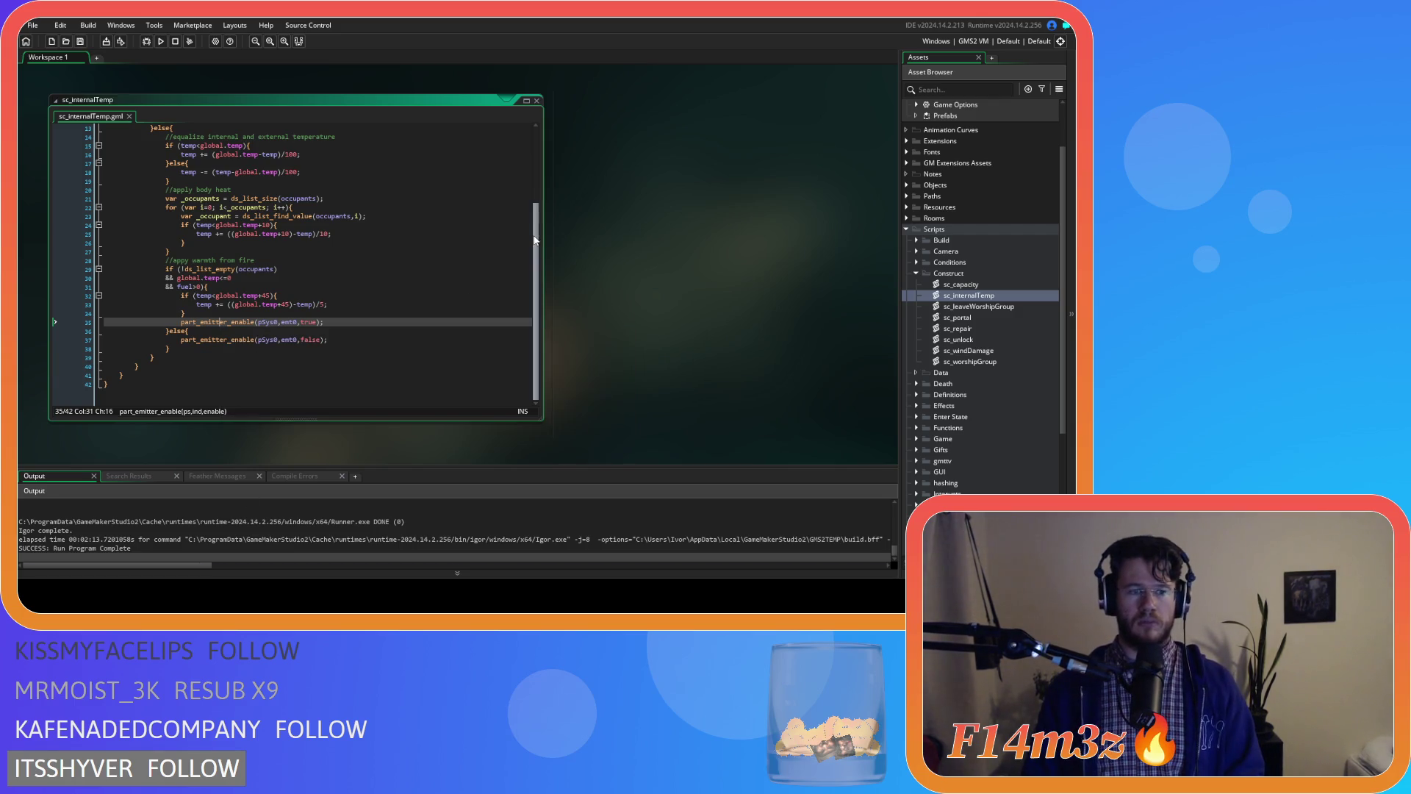
pyautogui.scroll(3, 965, 296)
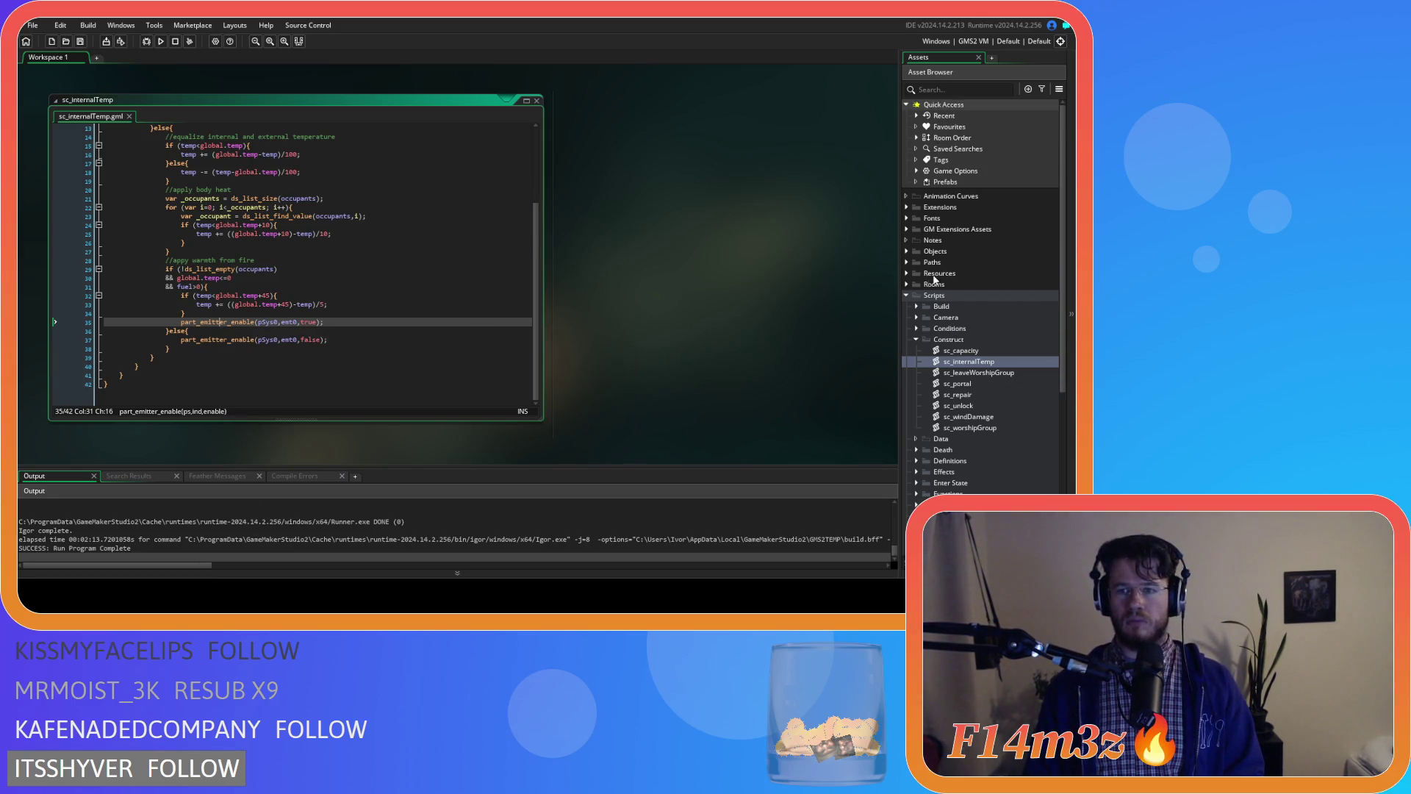
# - Open the ob_hut object from the Objects > Construct group
pyautogui.click(907, 251)
pyautogui.click(915, 284)
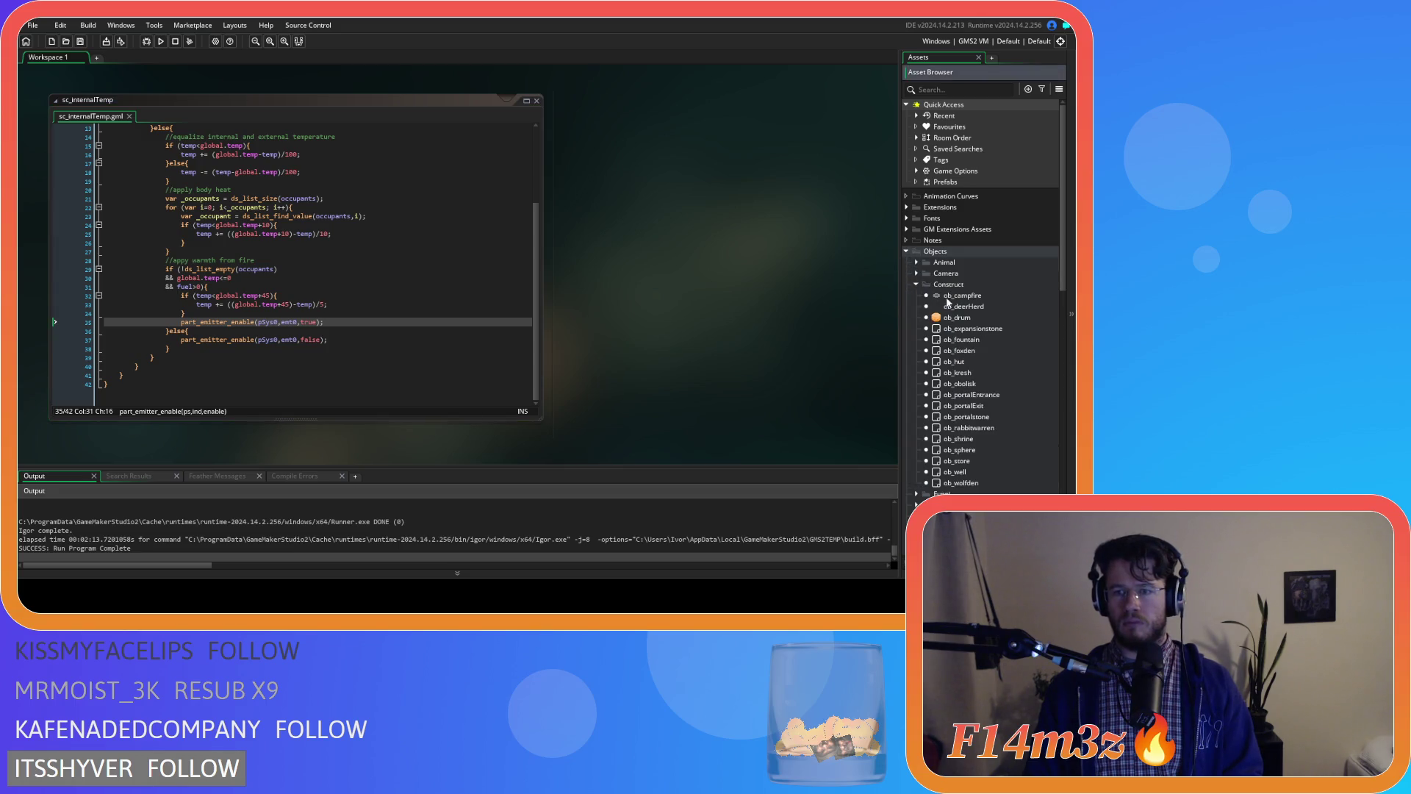
pyautogui.doubleClick(968, 362)
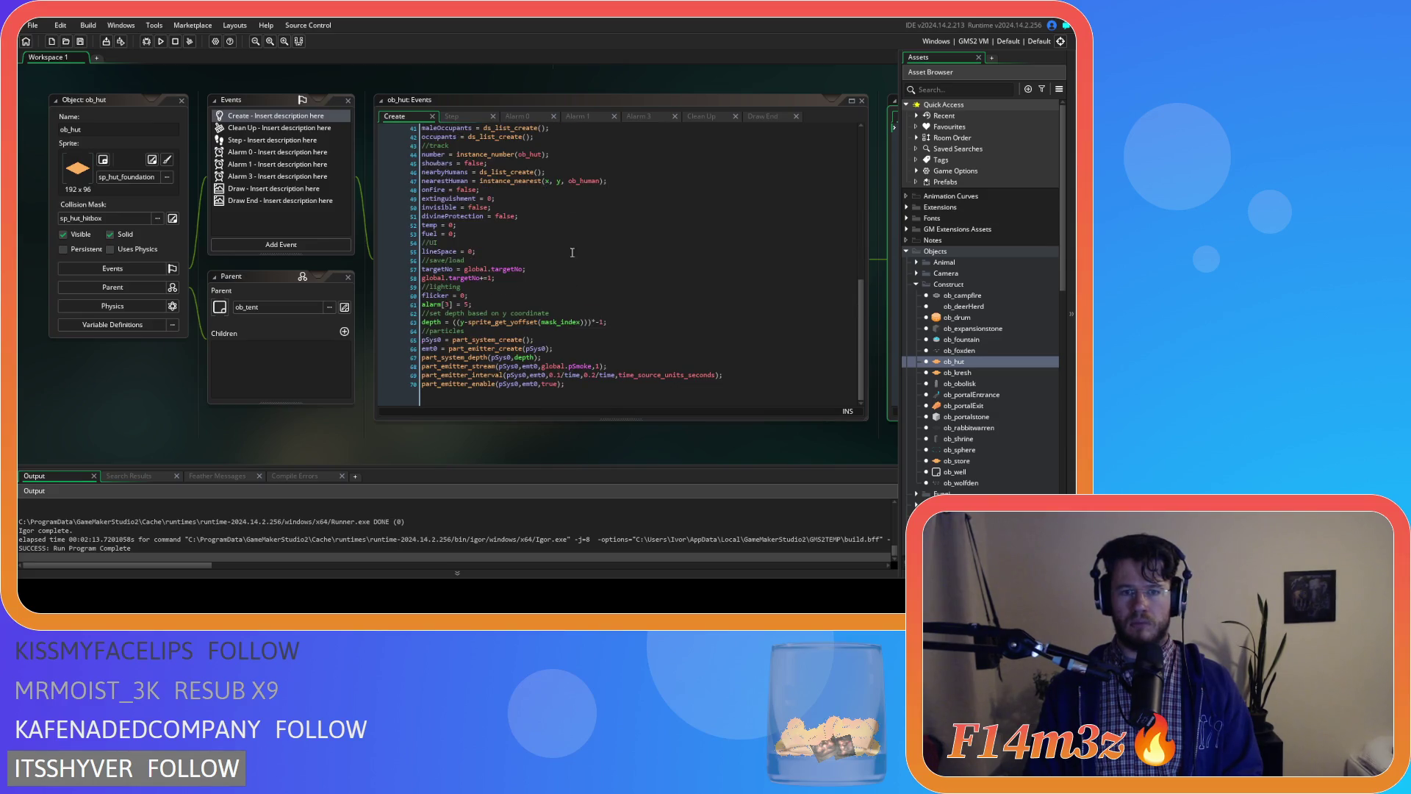
# - View ob_hut's Step, then Create code, panning to place sc_internalTemp alongside
pyautogui.click(473, 121)
pyautogui.moveTo(441, 441)
pyautogui.mouseDown()
pyautogui.moveTo(303, 372)
pyautogui.moveTo(142, 382)
pyautogui.mouseUp()
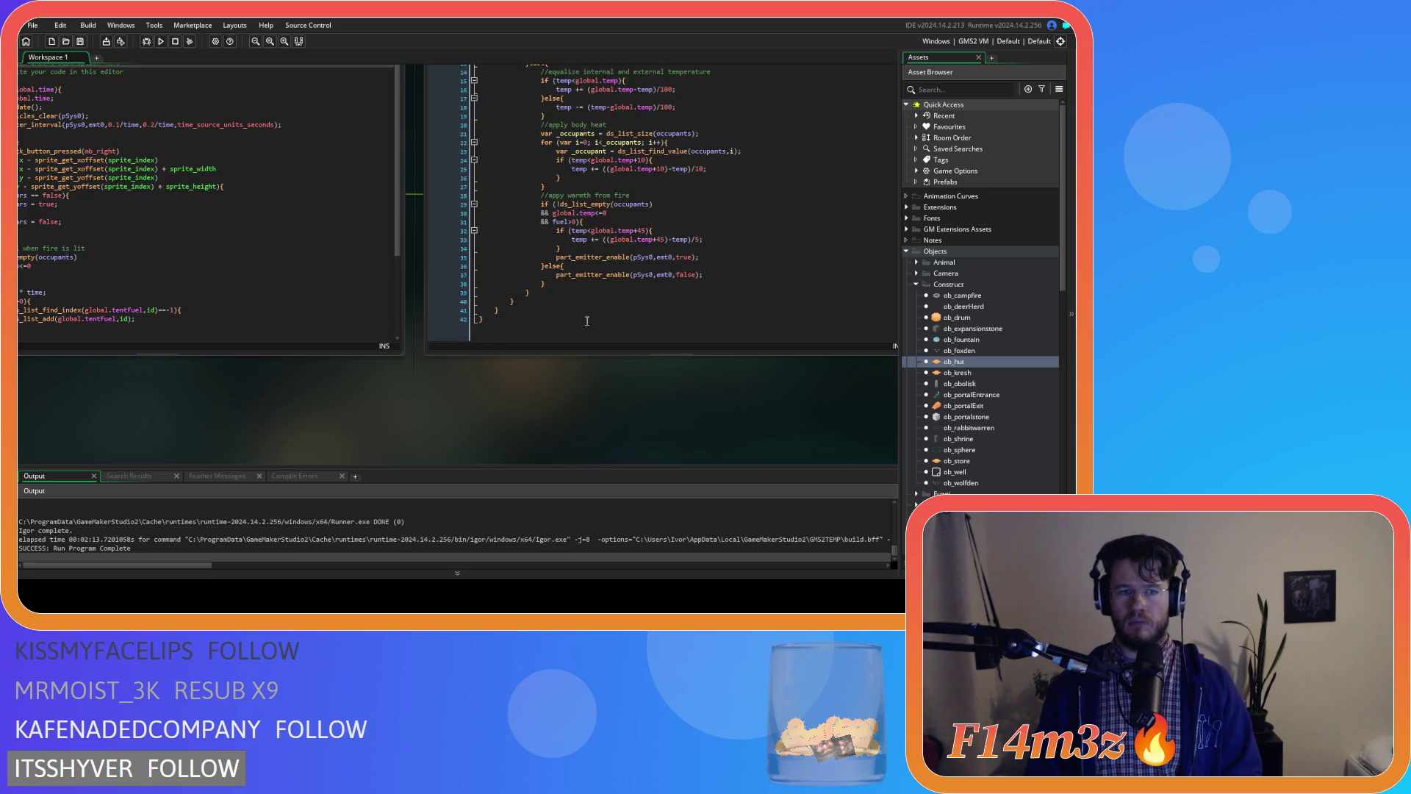
pyautogui.moveTo(125, 280); pyautogui.dragTo(443, 270)
pyautogui.scroll(-3, 443, 270)
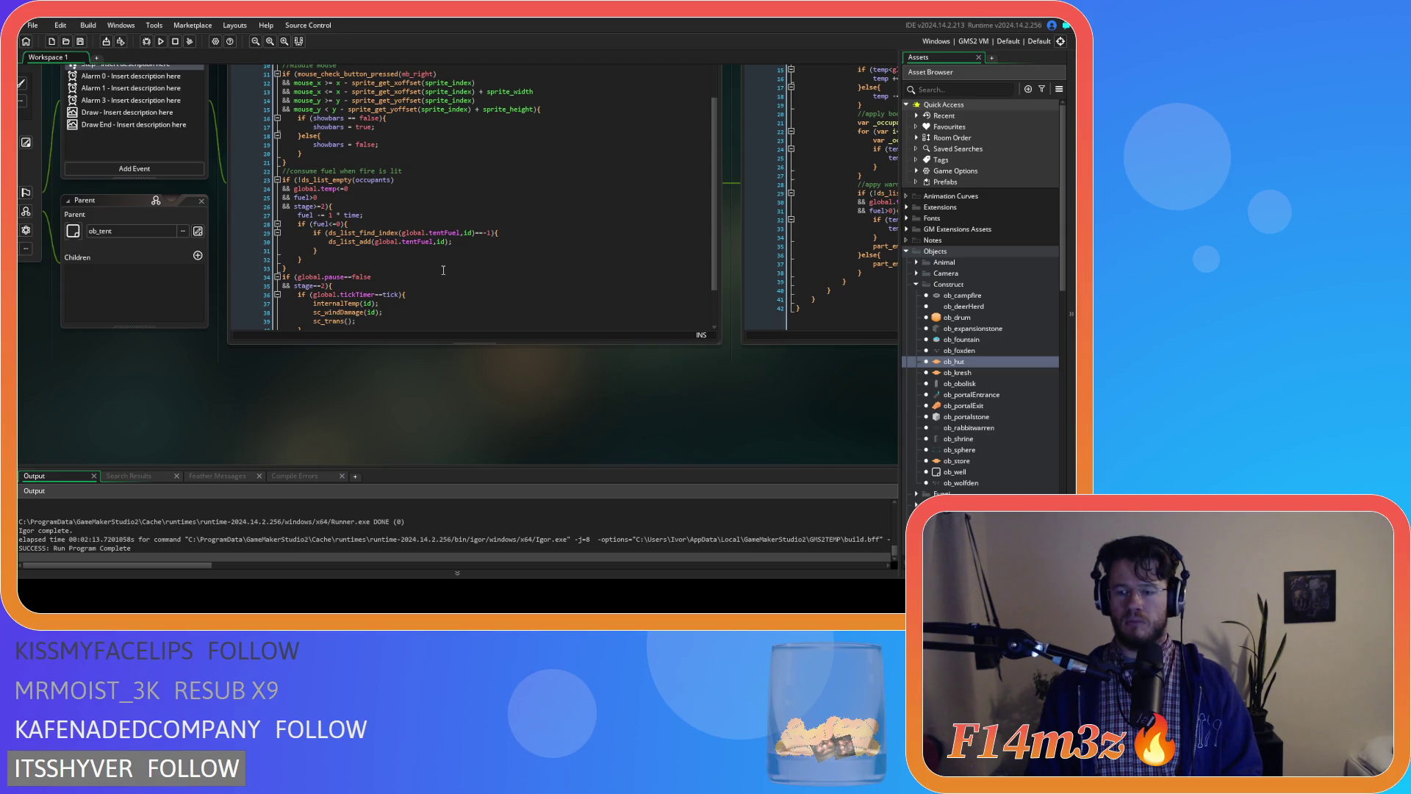
pyautogui.click(443, 269)
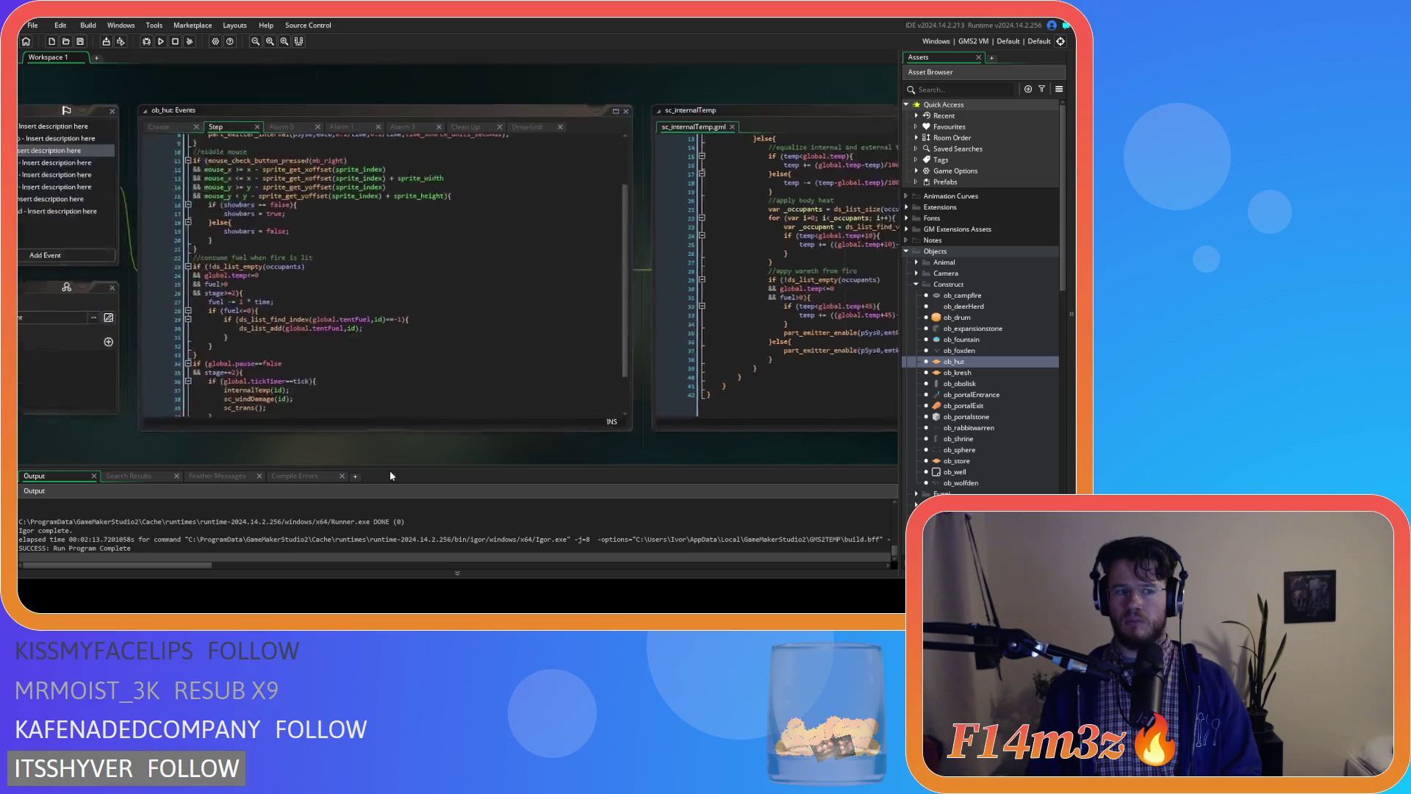
pyautogui.click(320, 129)
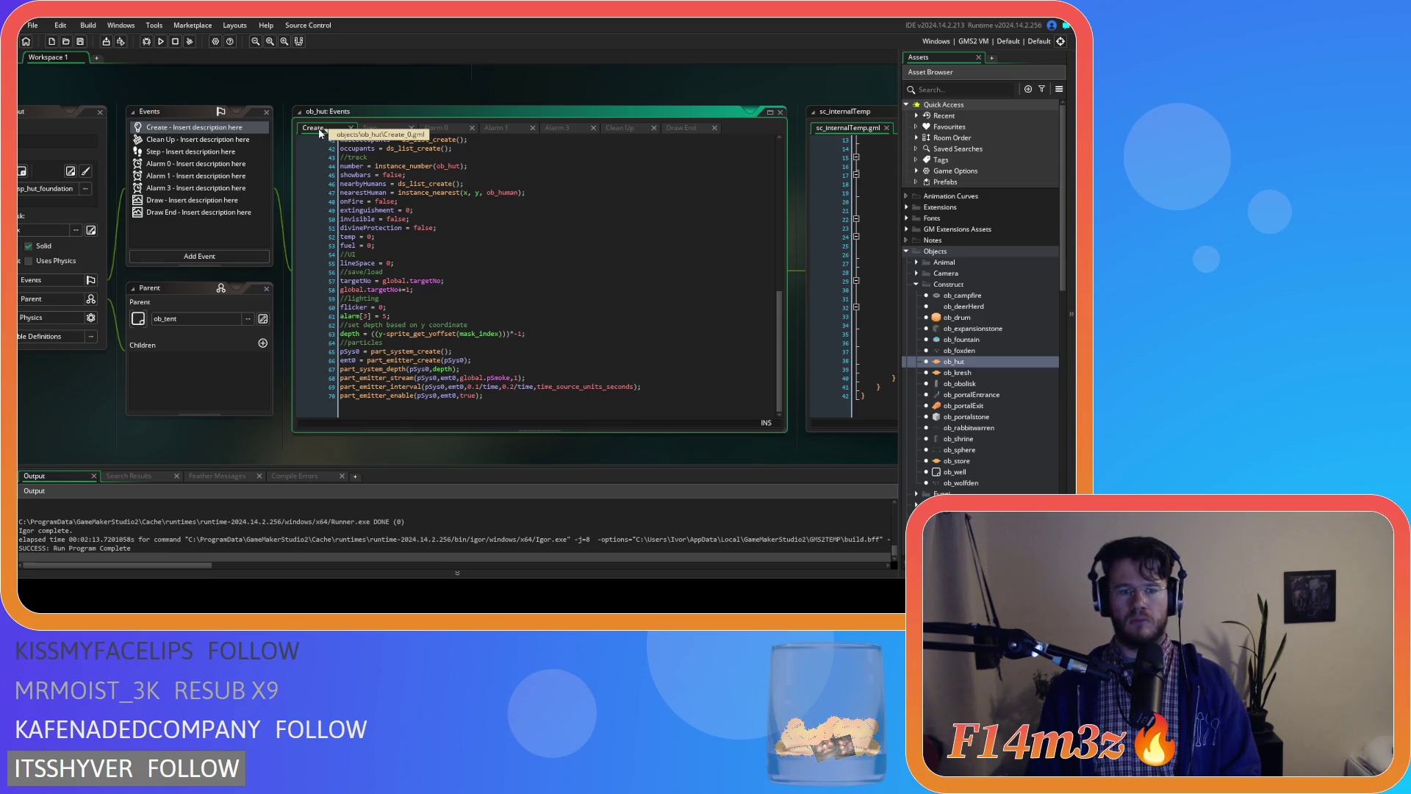
pyautogui.moveTo(589, 457); pyautogui.dragTo(193, 464)
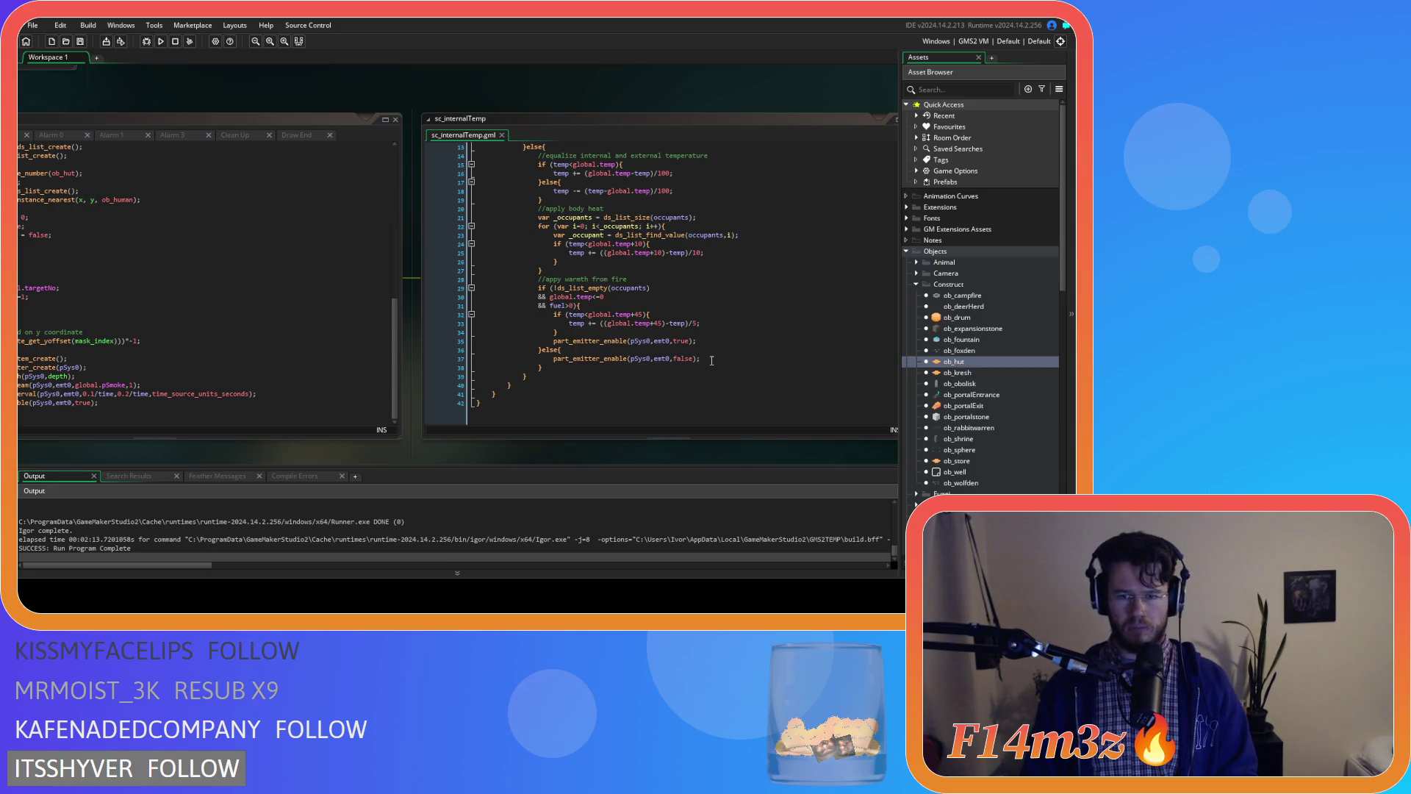
# - Search the whole project for the selected part_emitter_enable(pSys0,emt0,false) call and list all matches
pyautogui.moveTo(711, 360); pyautogui.dragTo(553, 360)
pyautogui.hotkey('ctrl', 'shift', 'f')
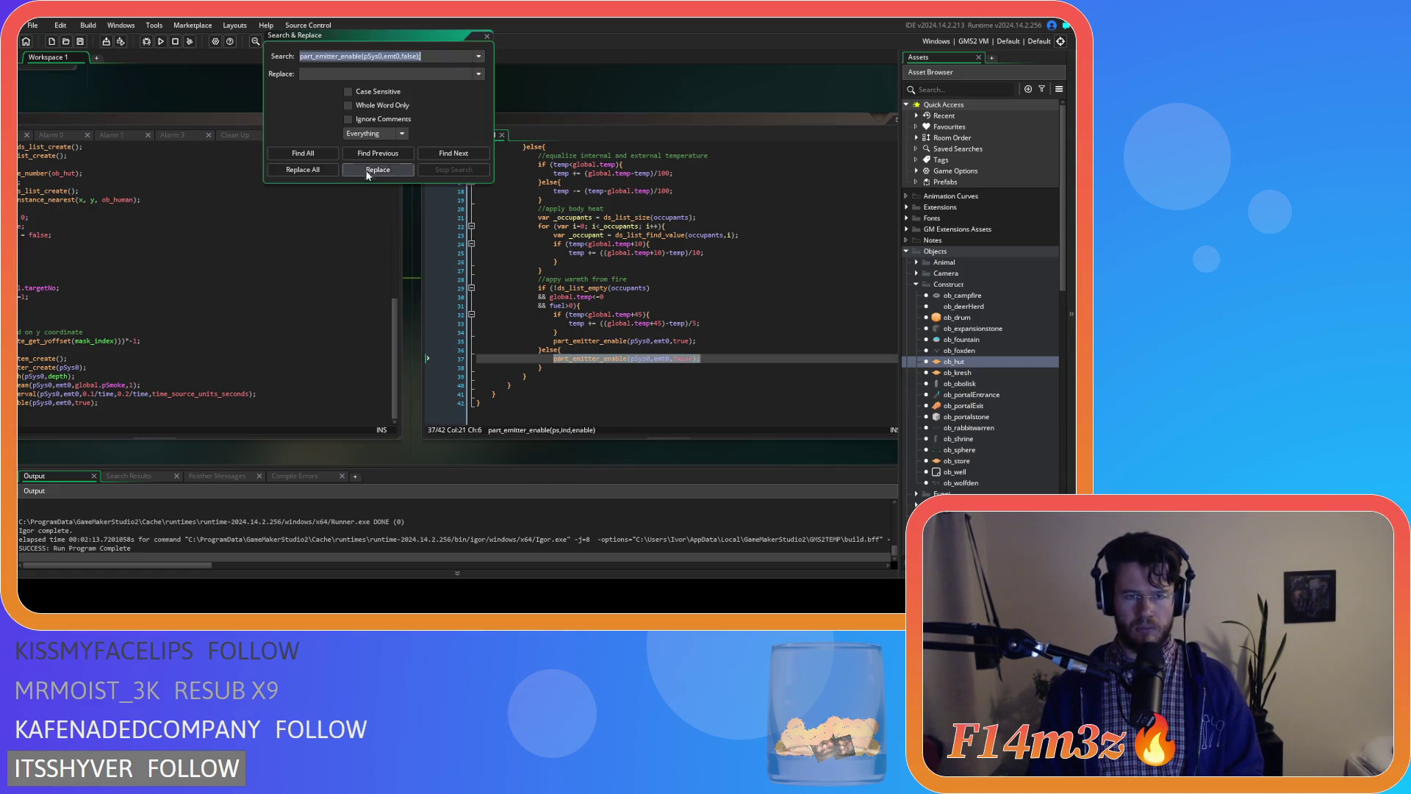
pyautogui.click(302, 153)
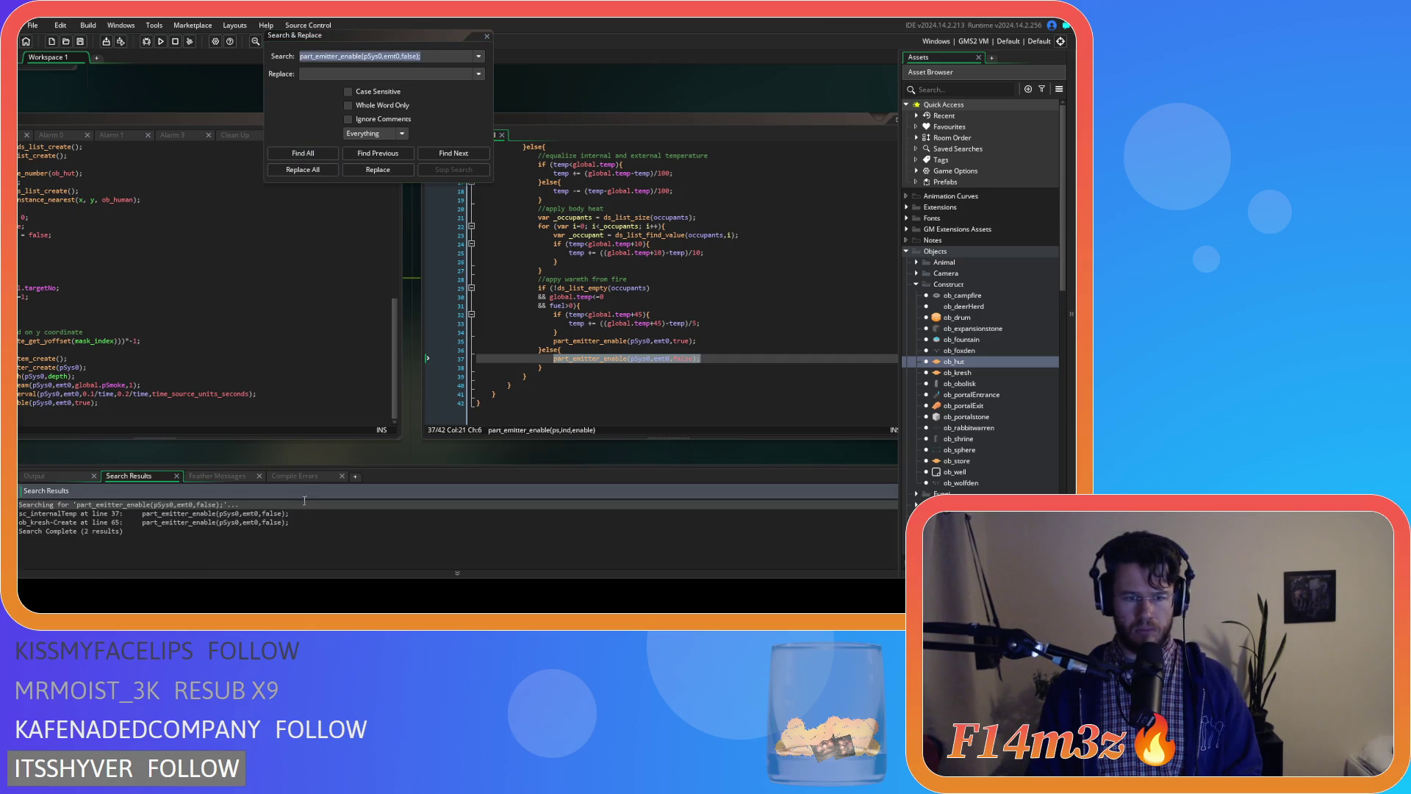
pyautogui.moveTo(306, 452); pyautogui.dragTo(519, 430)
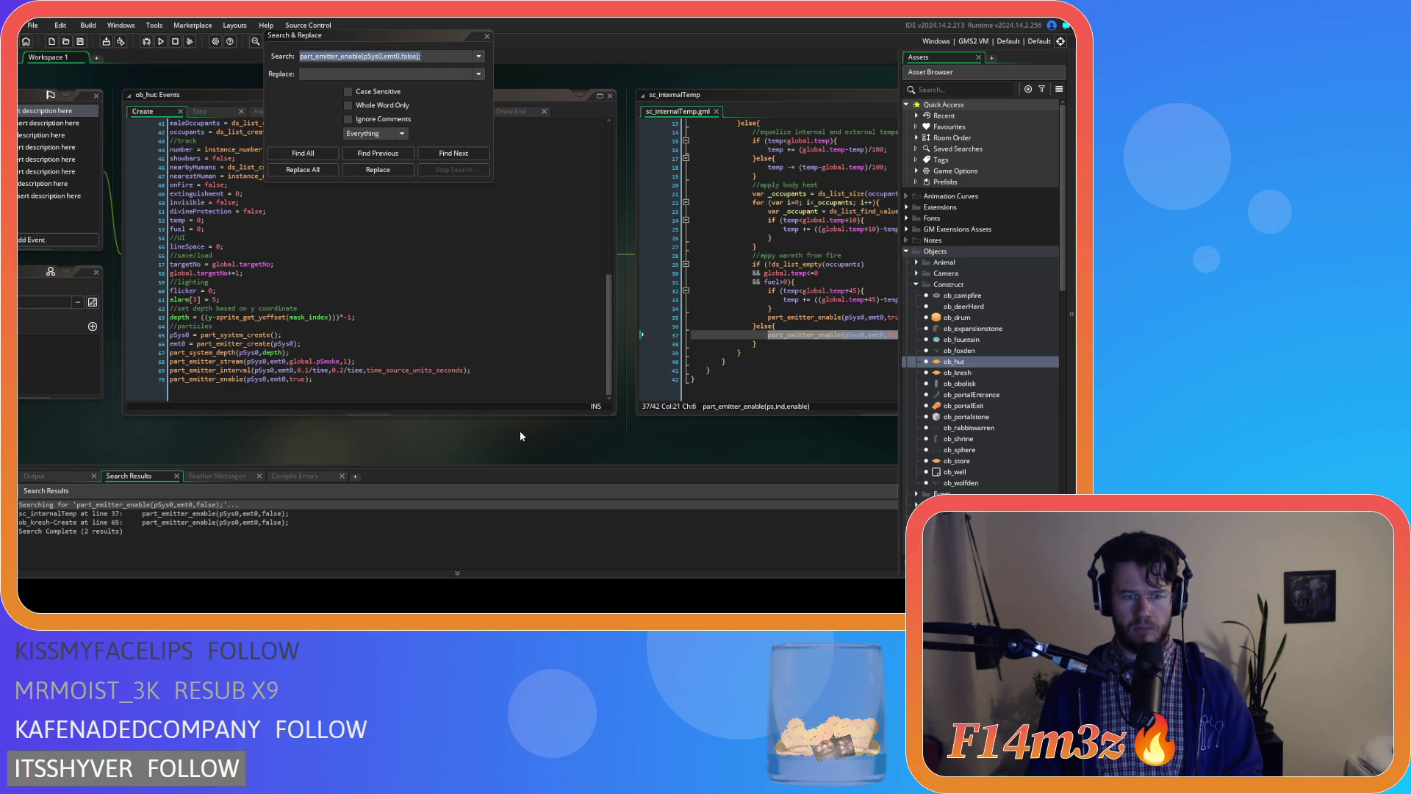
pyautogui.moveTo(519, 431); pyautogui.dragTo(359, 421)
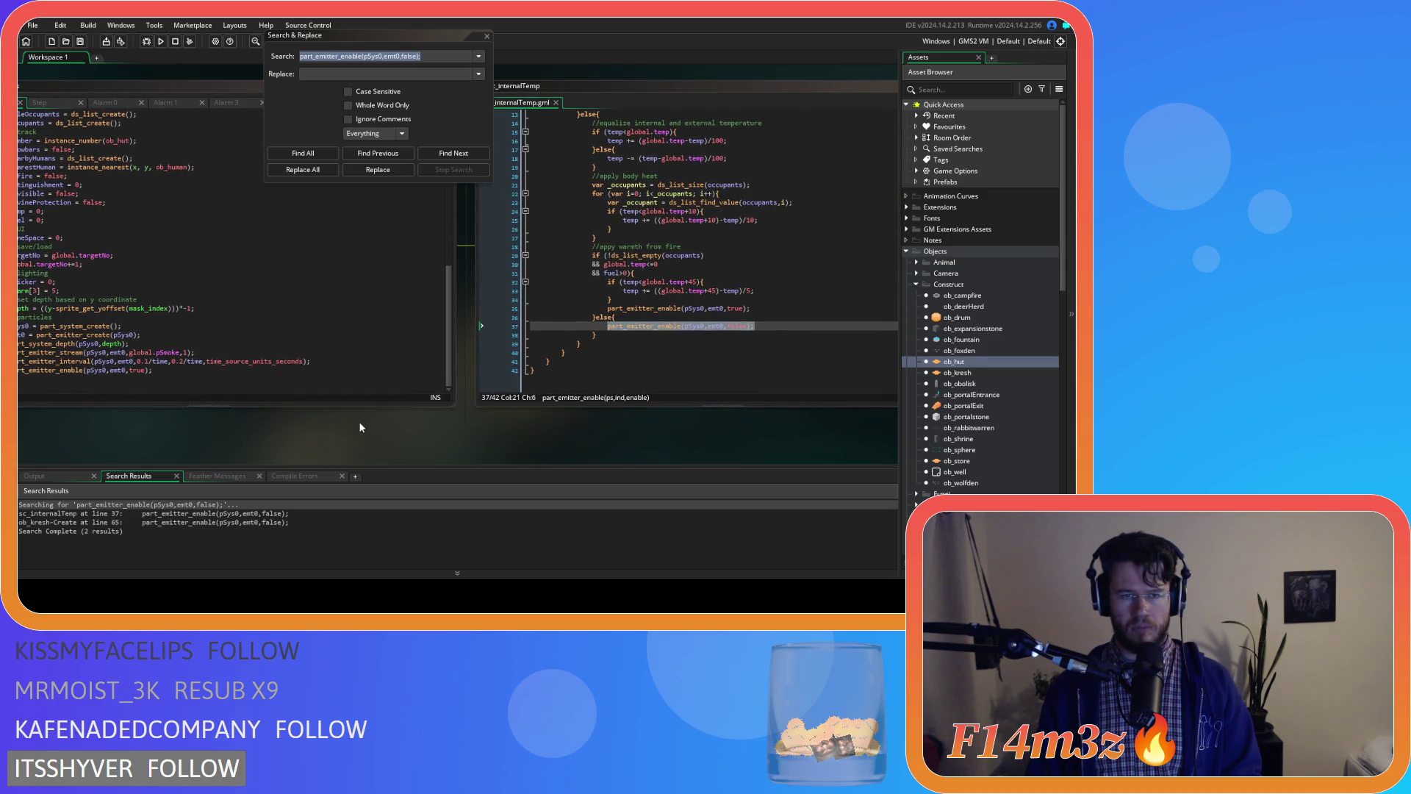
pyautogui.click(487, 34)
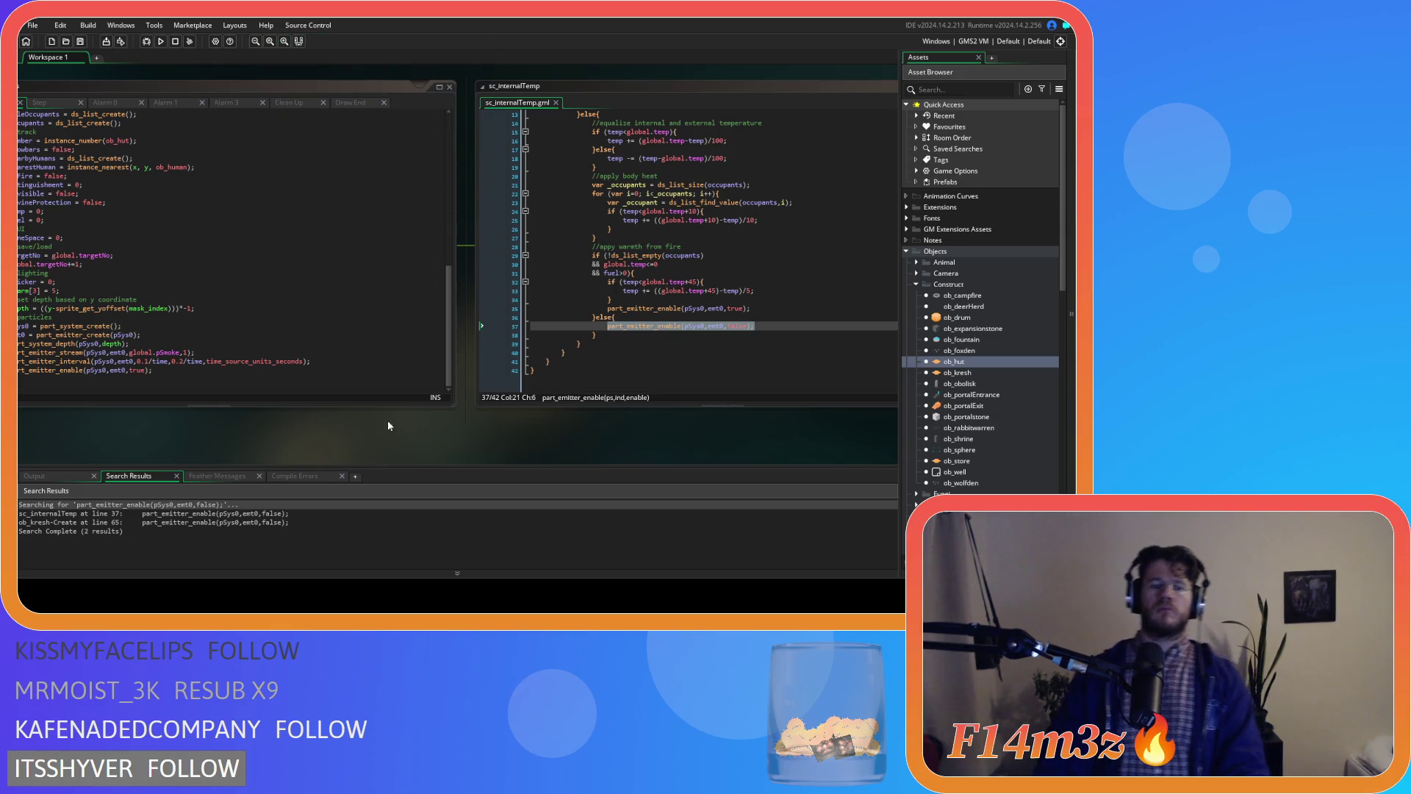
pyautogui.rightClick(614, 343)
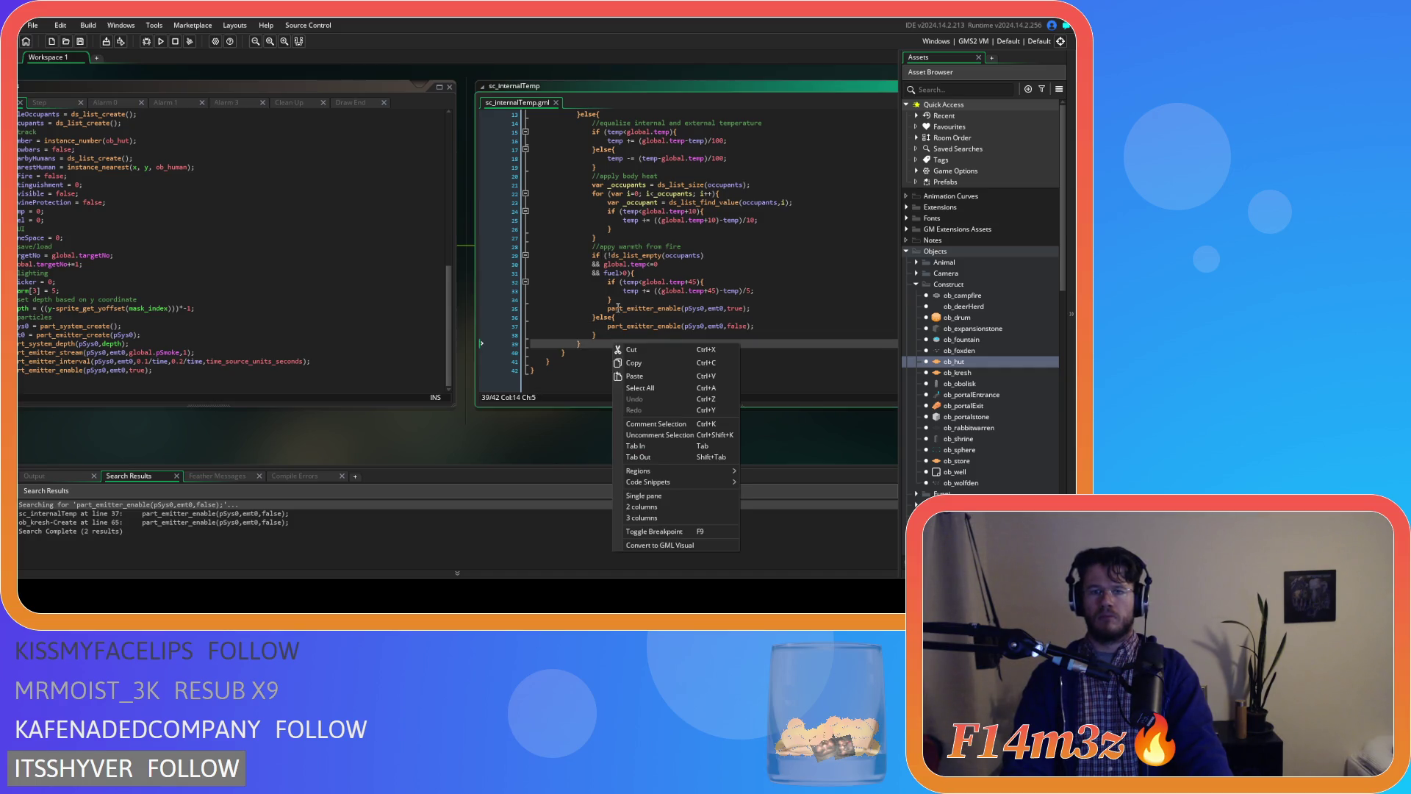
pyautogui.click(617, 307)
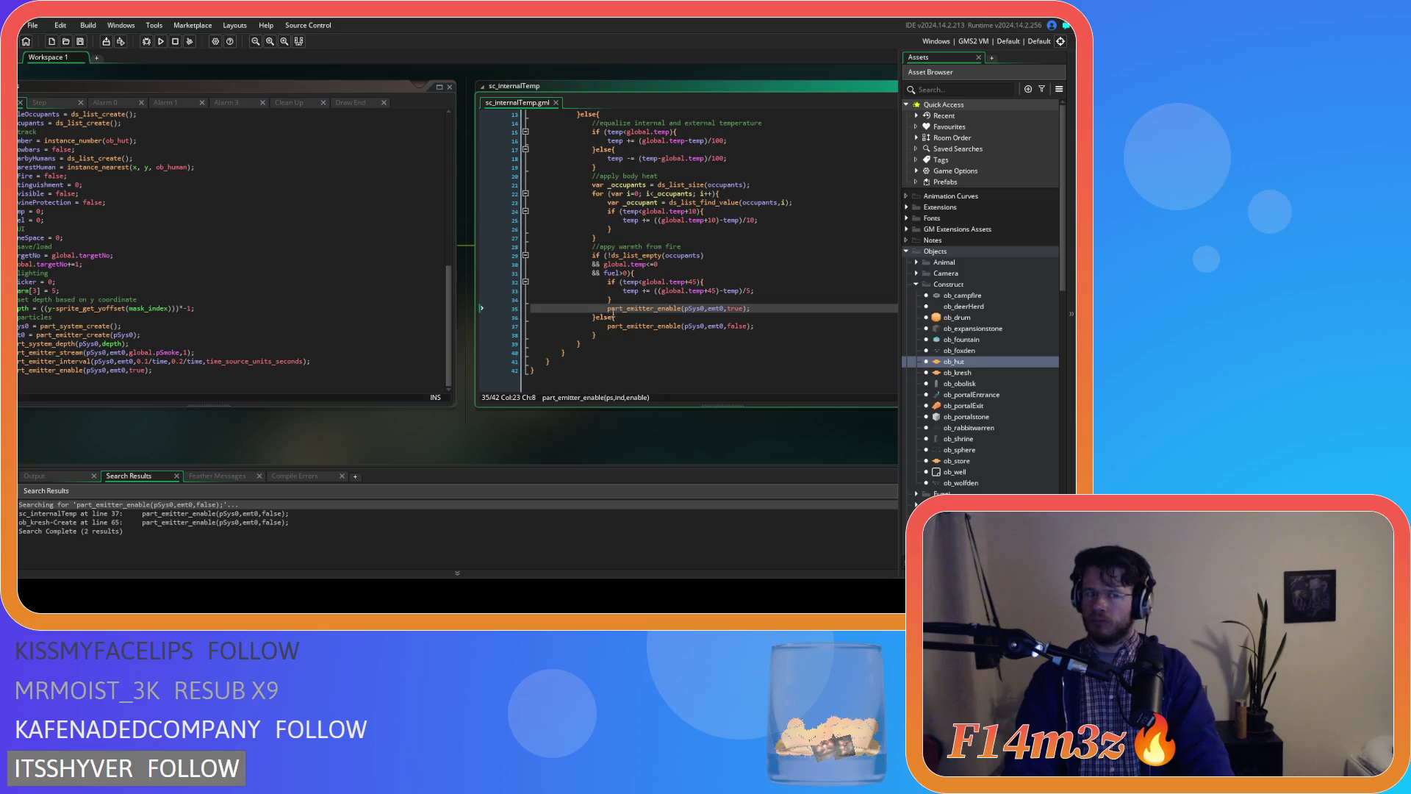
pyautogui.scroll(8, 366, 305)
pyautogui.scroll(-8, 366, 305)
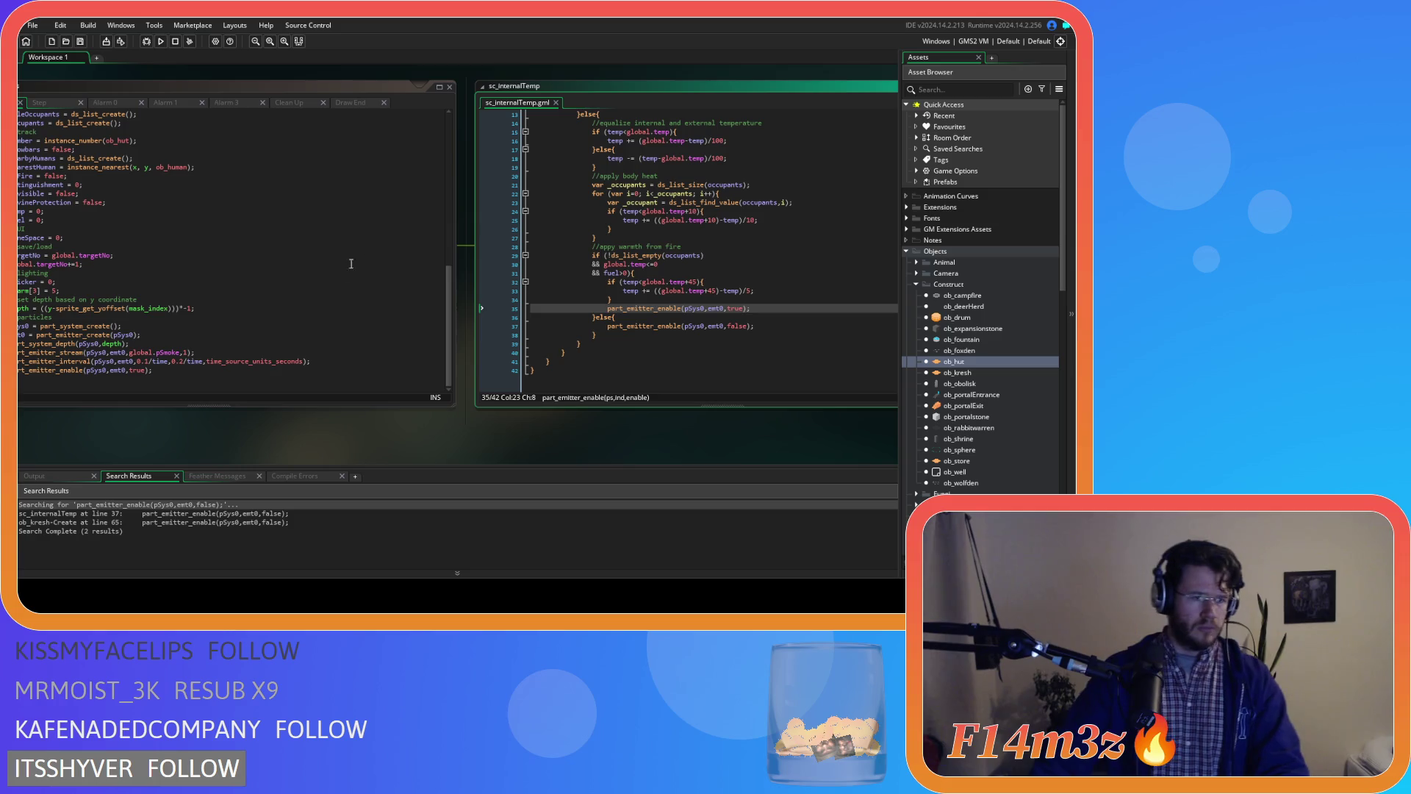
pyautogui.moveTo(150, 353)
pyautogui.moveTo(144, 416); pyautogui.dragTo(231, 421)
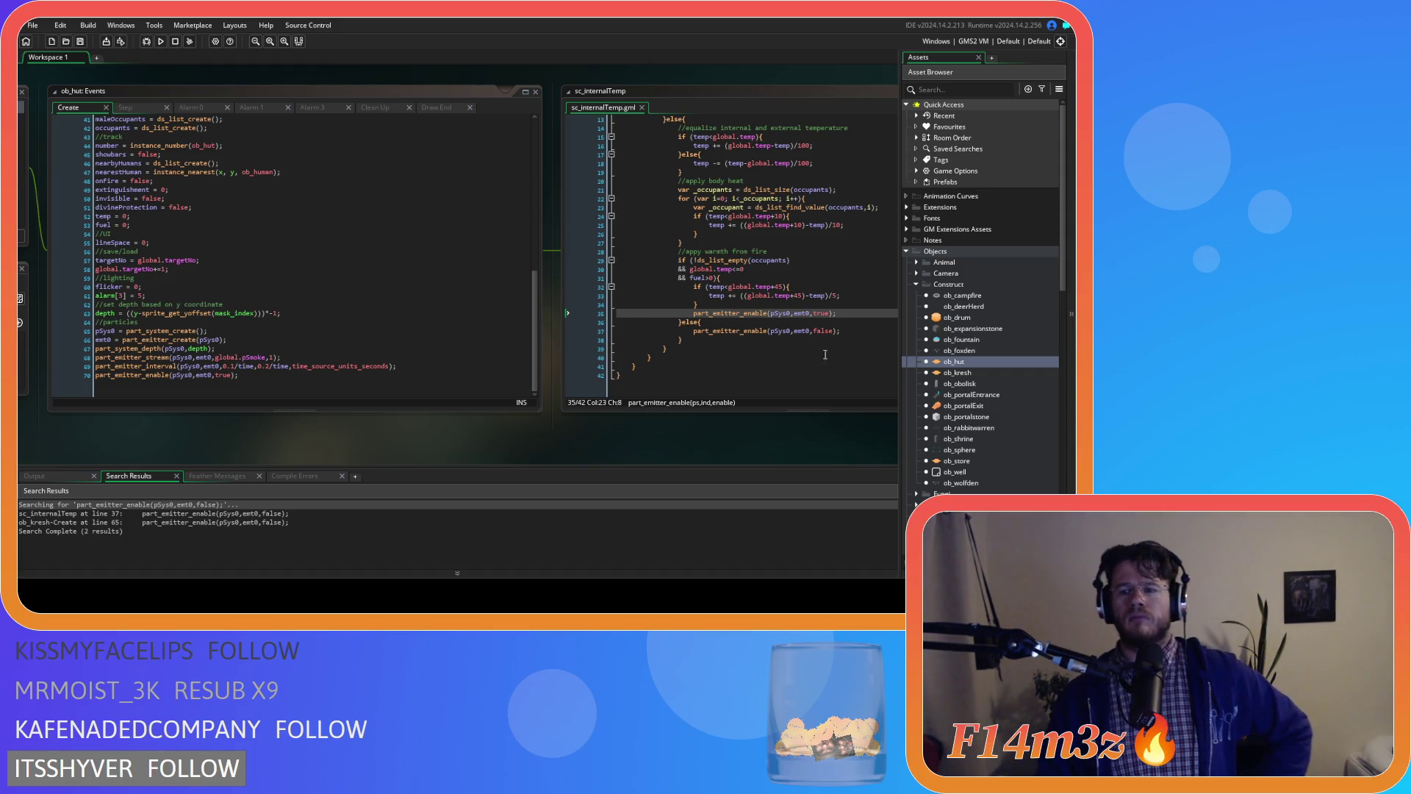
# - Open ob_campfire along with its Create and Step event code
pyautogui.click(988, 299)
pyautogui.doubleClick(988, 298)
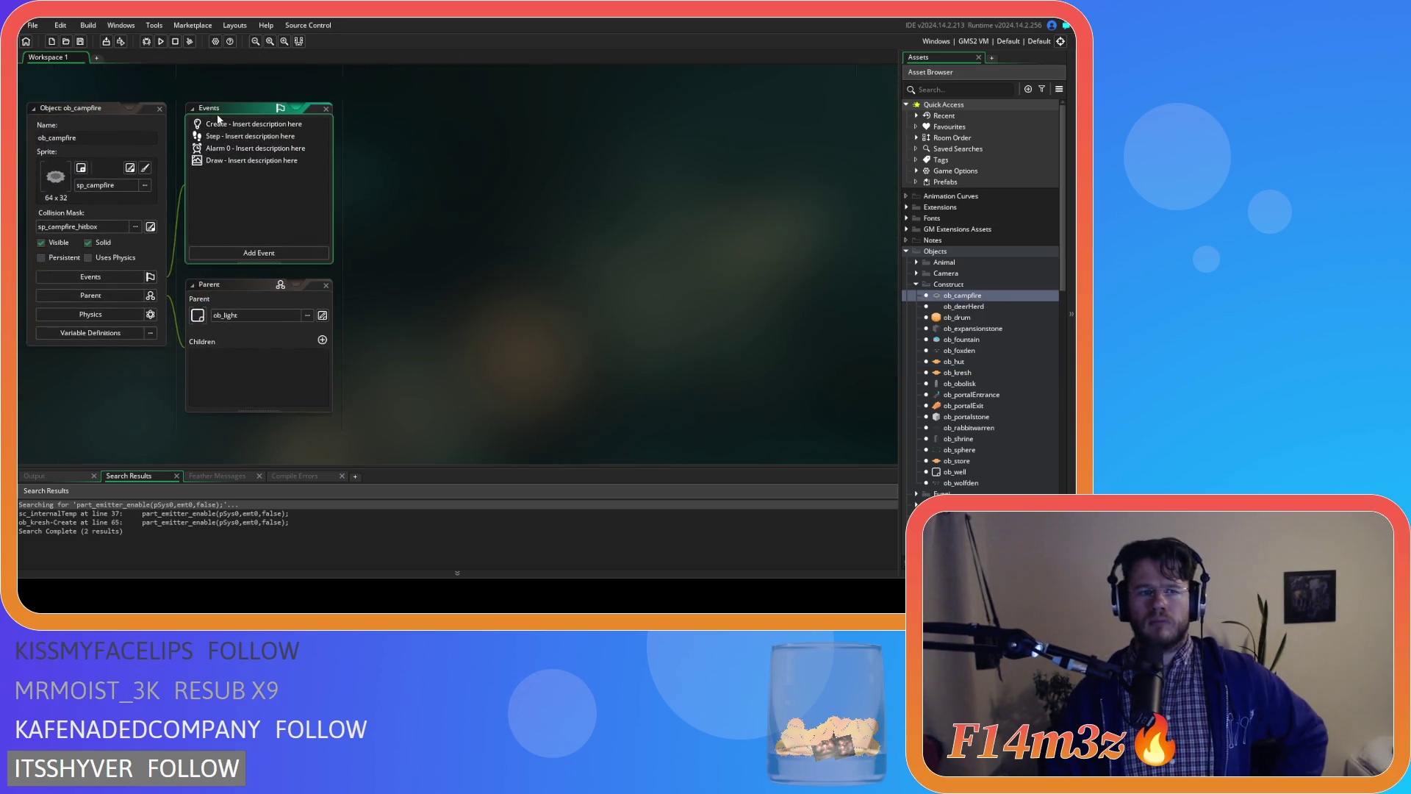
pyautogui.doubleClick(217, 125)
pyautogui.doubleClick(219, 138)
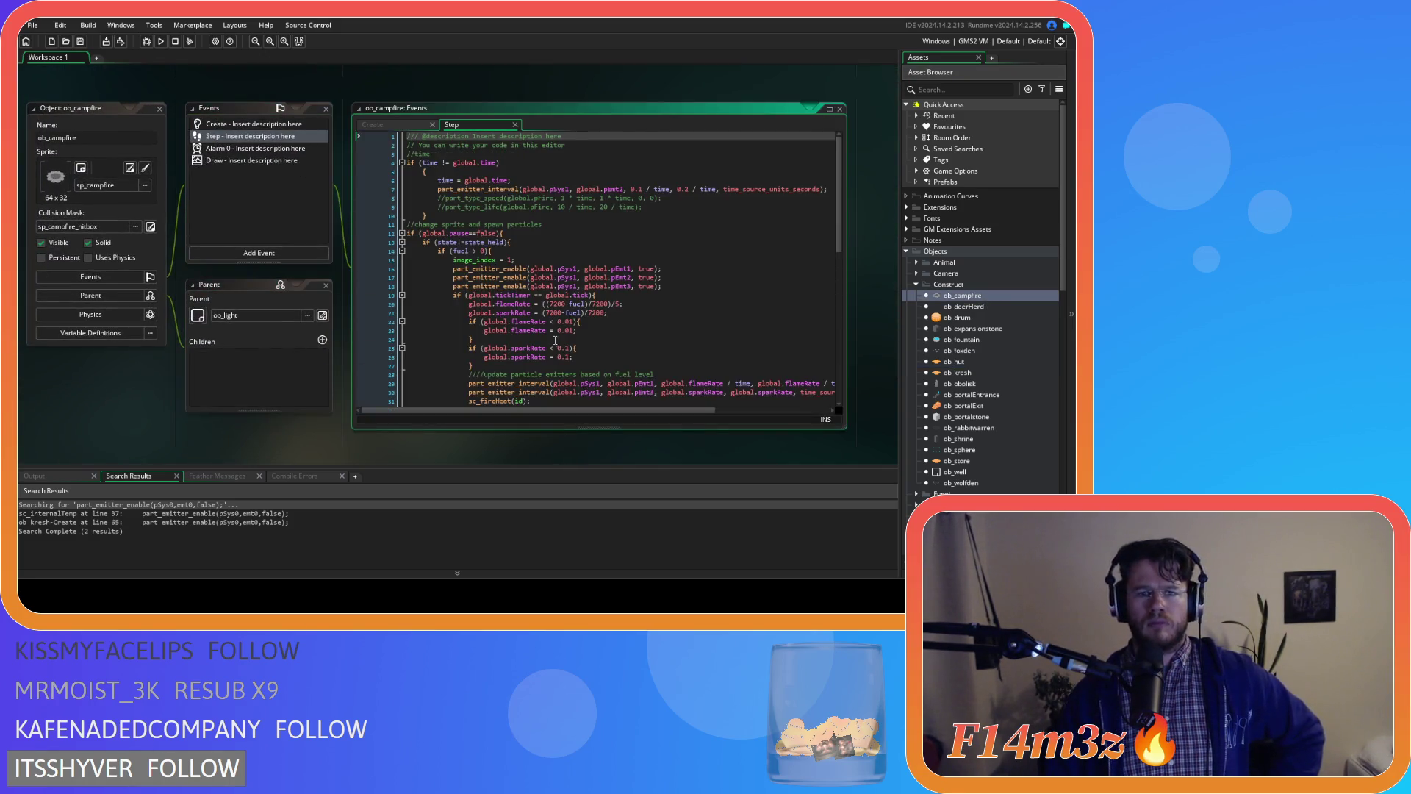
# - Review the Step event's pEmt1–pEmt3 emitter enable calls around line 18, then reopen ob_hut
pyautogui.scroll(-1, 570, 335)
pyautogui.click(695, 244)
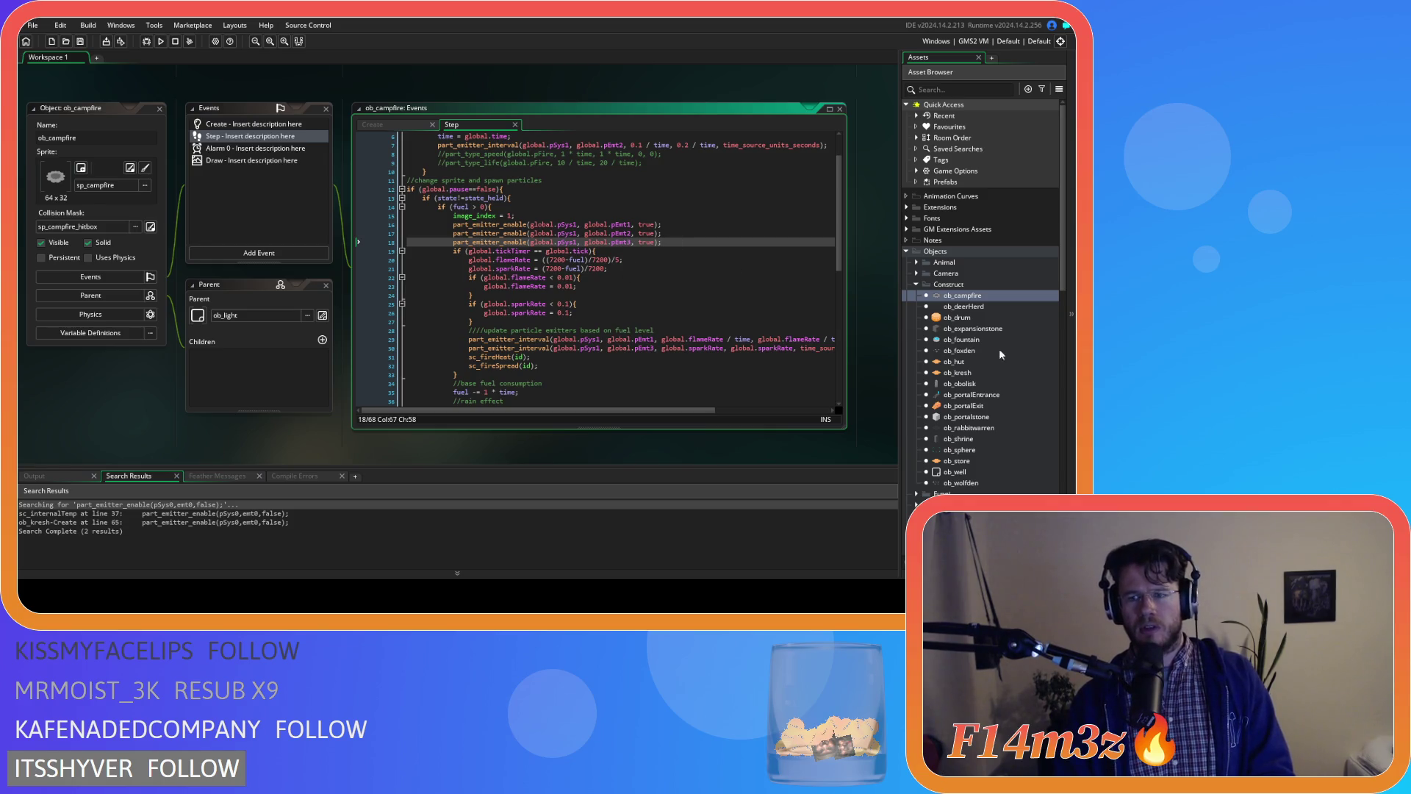
pyautogui.scroll(-4, 773, 314)
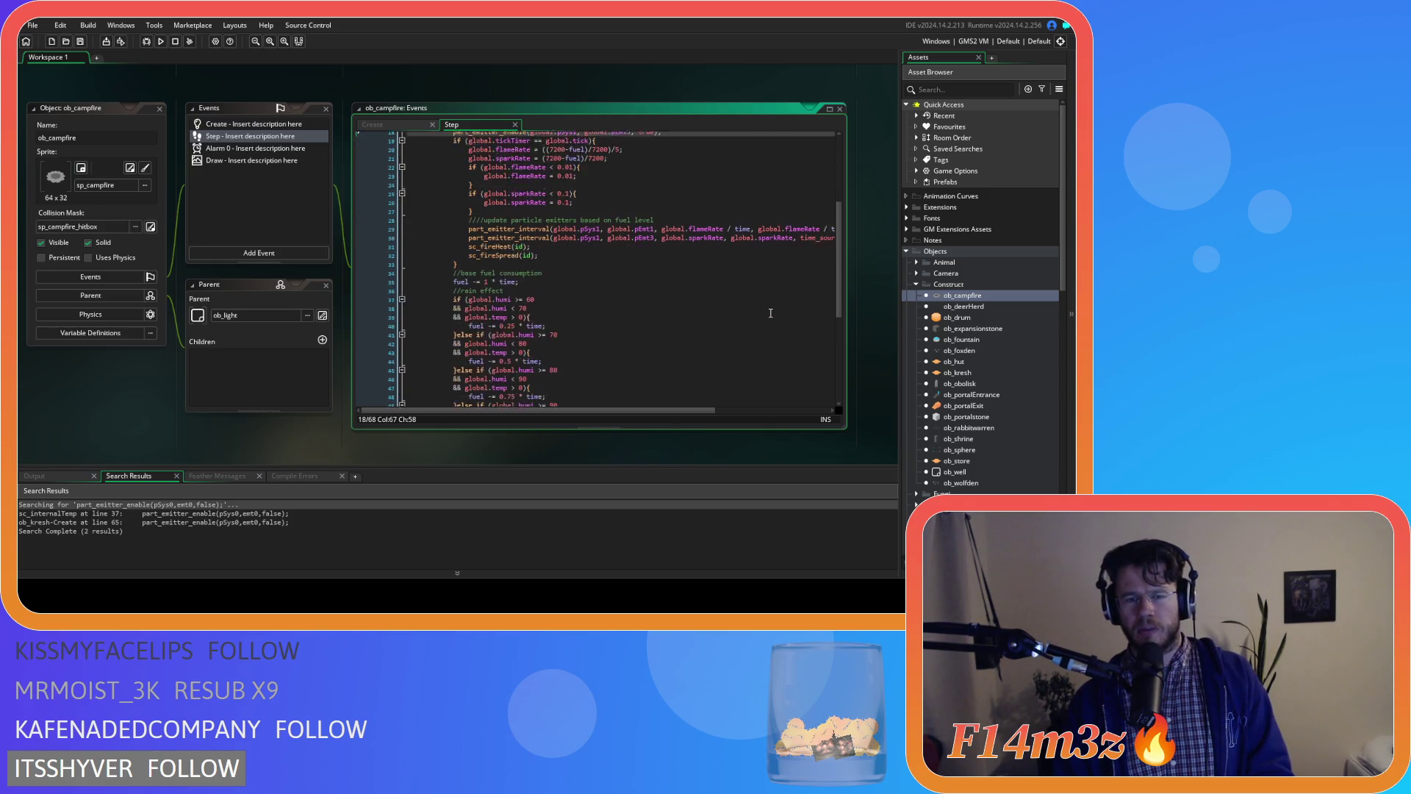
pyautogui.scroll(3, 773, 314)
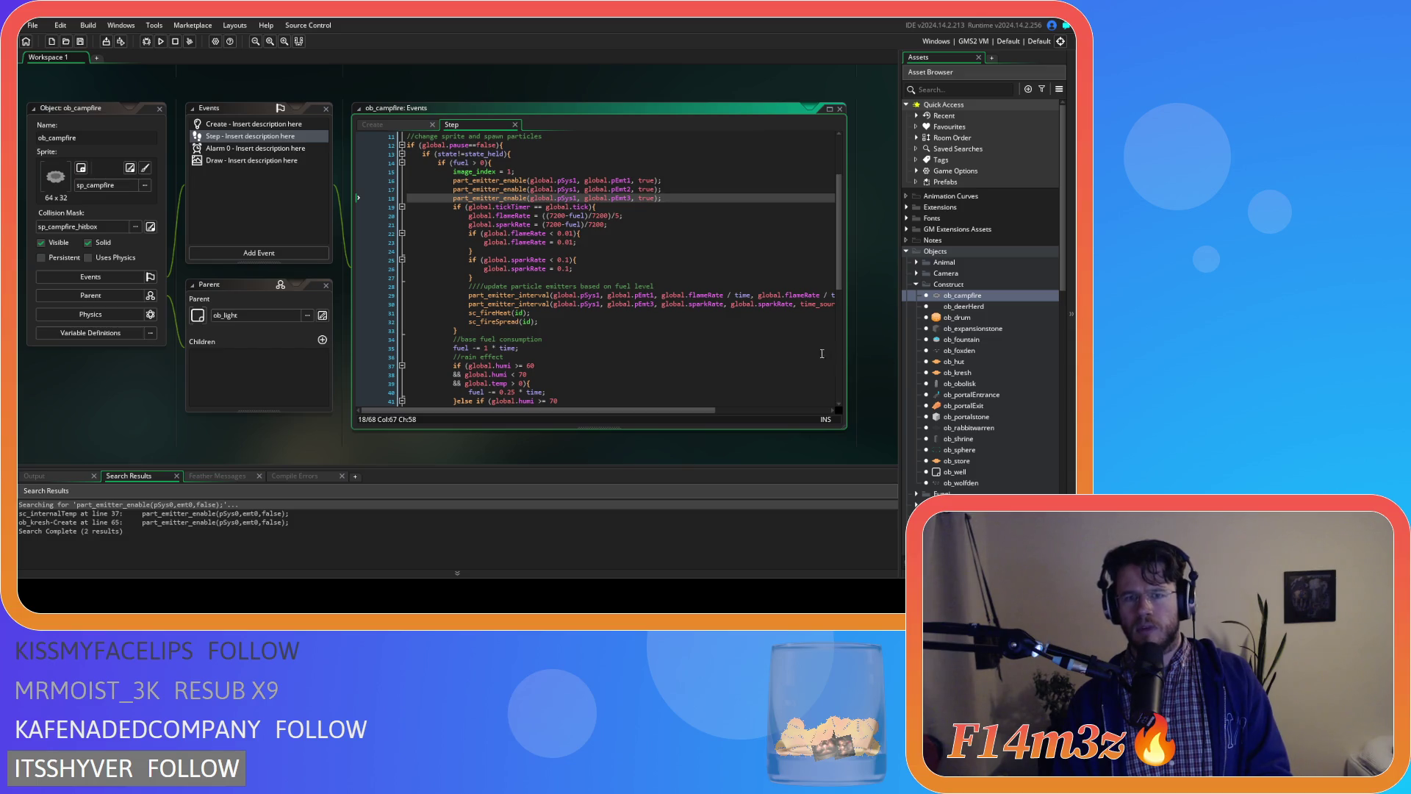
pyautogui.scroll(-3, 732, 313)
pyautogui.scroll(4, 733, 313)
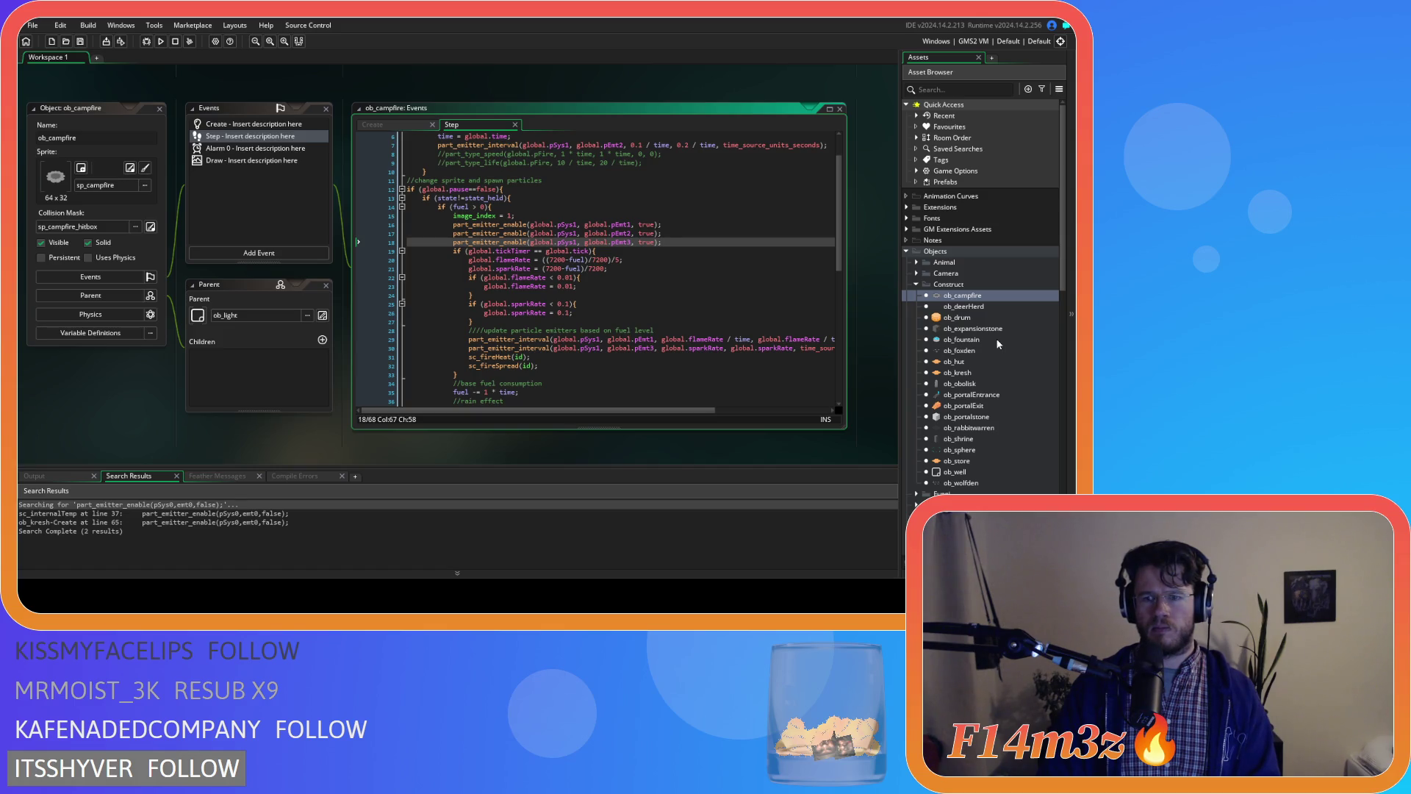
pyautogui.doubleClick(985, 358)
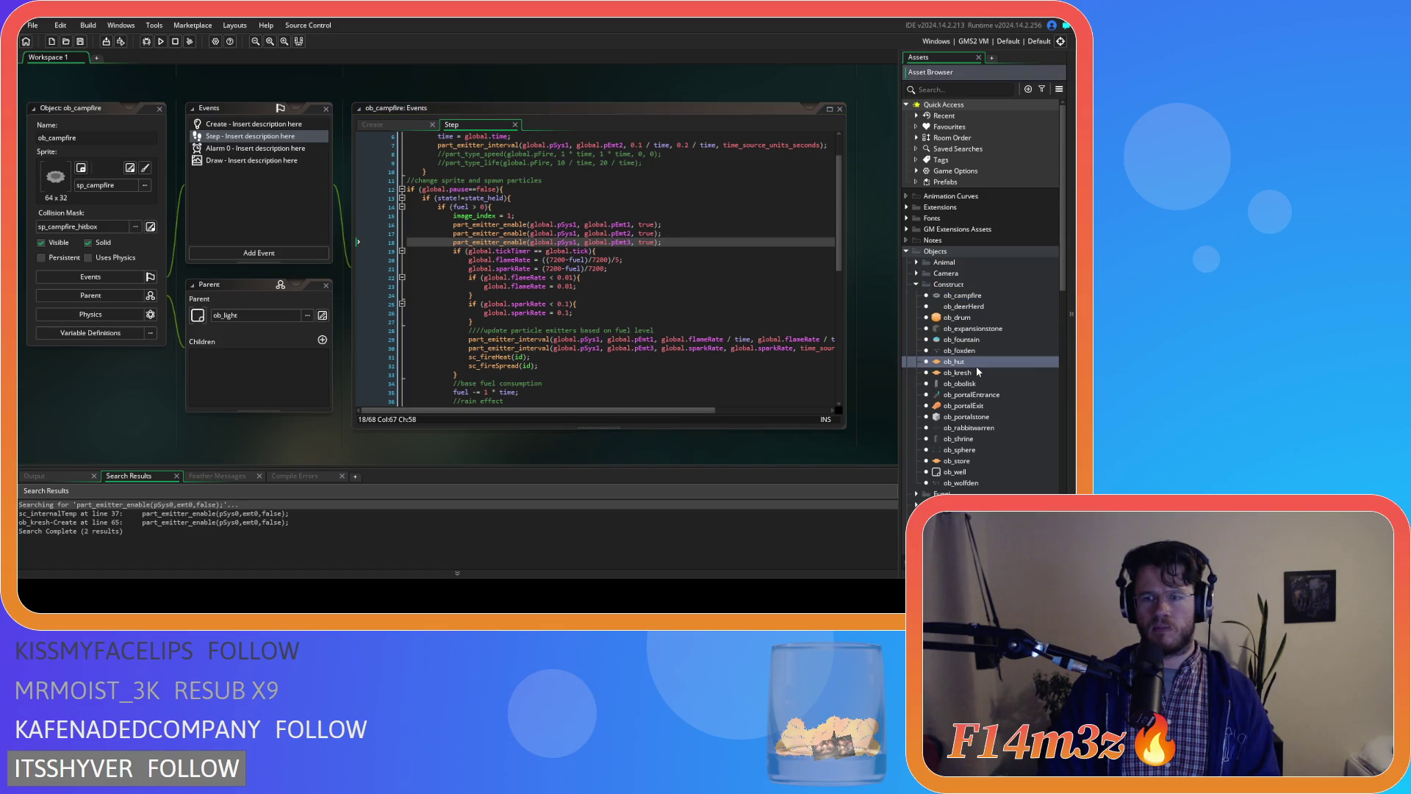
# - Return to ob_hut's Step code and build and run the game with F5
pyautogui.click(426, 118)
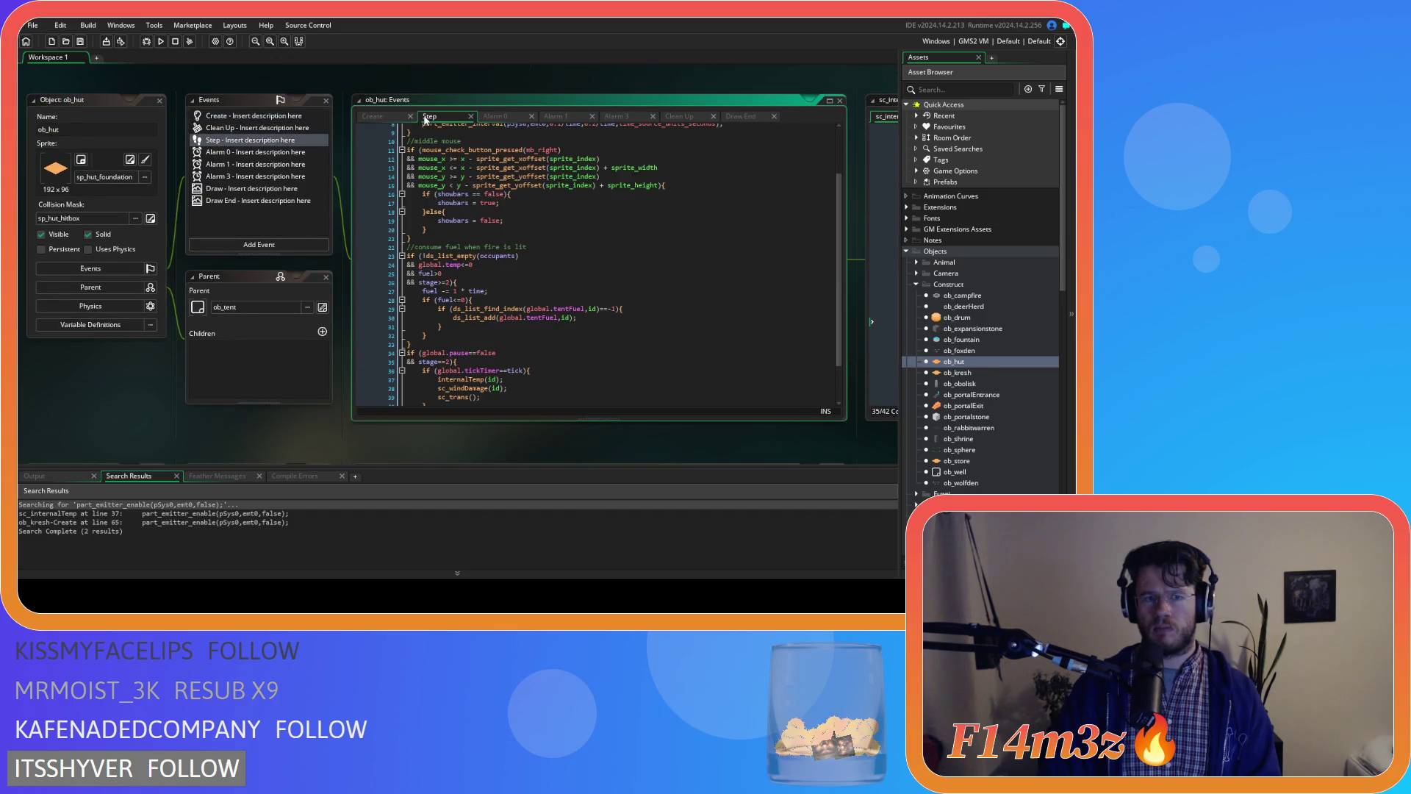
pyautogui.click(445, 212)
pyautogui.scroll(2, 500, 222)
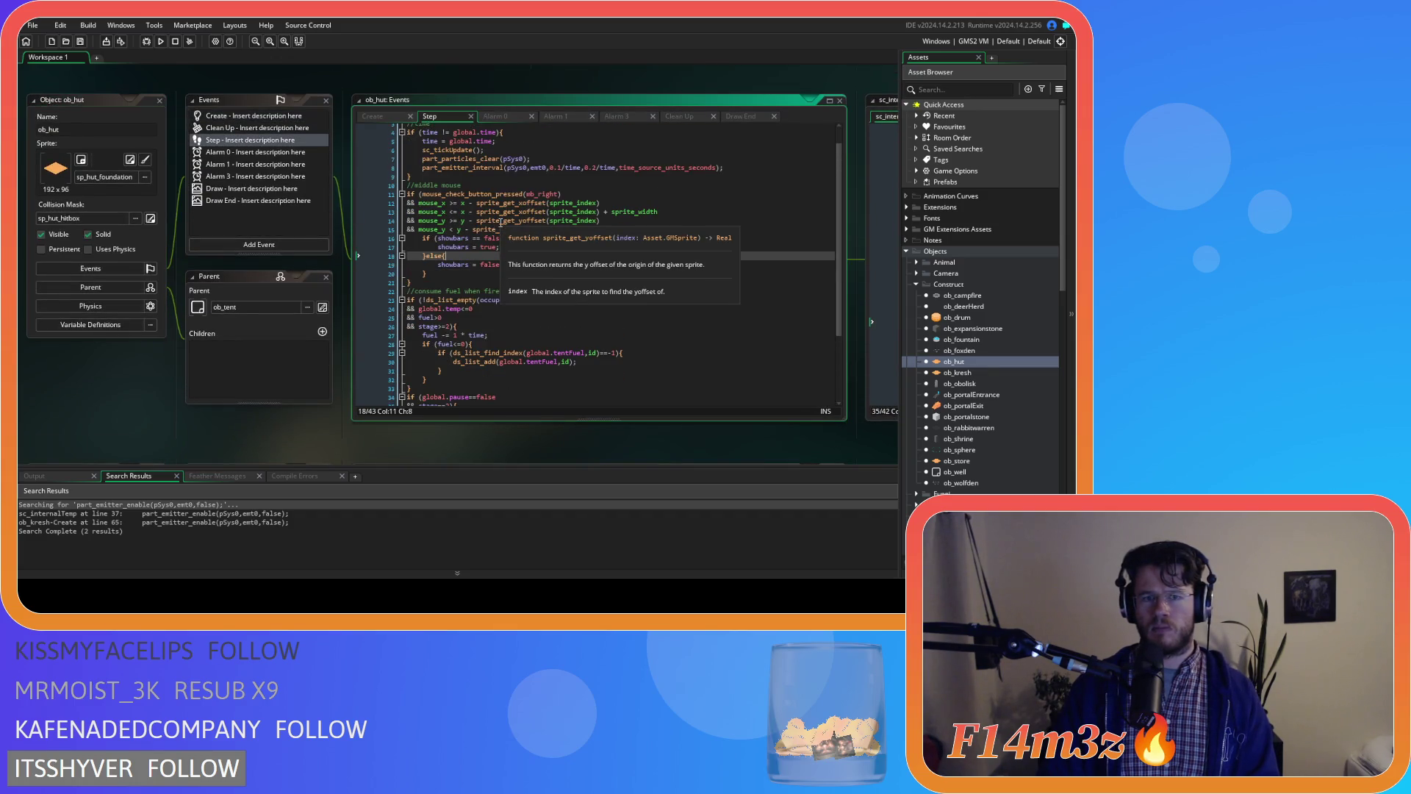
pyautogui.click(518, 186)
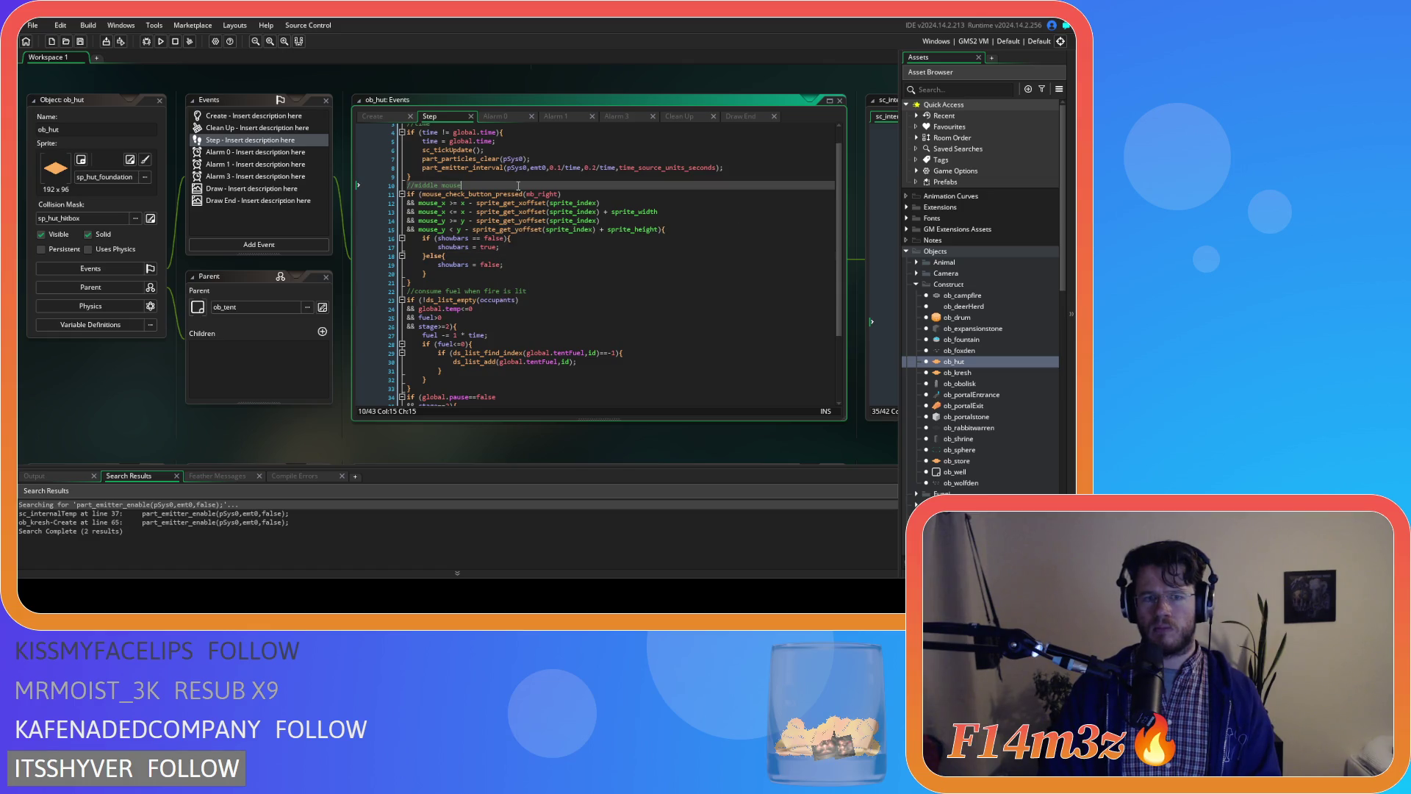
pyautogui.press('F5')
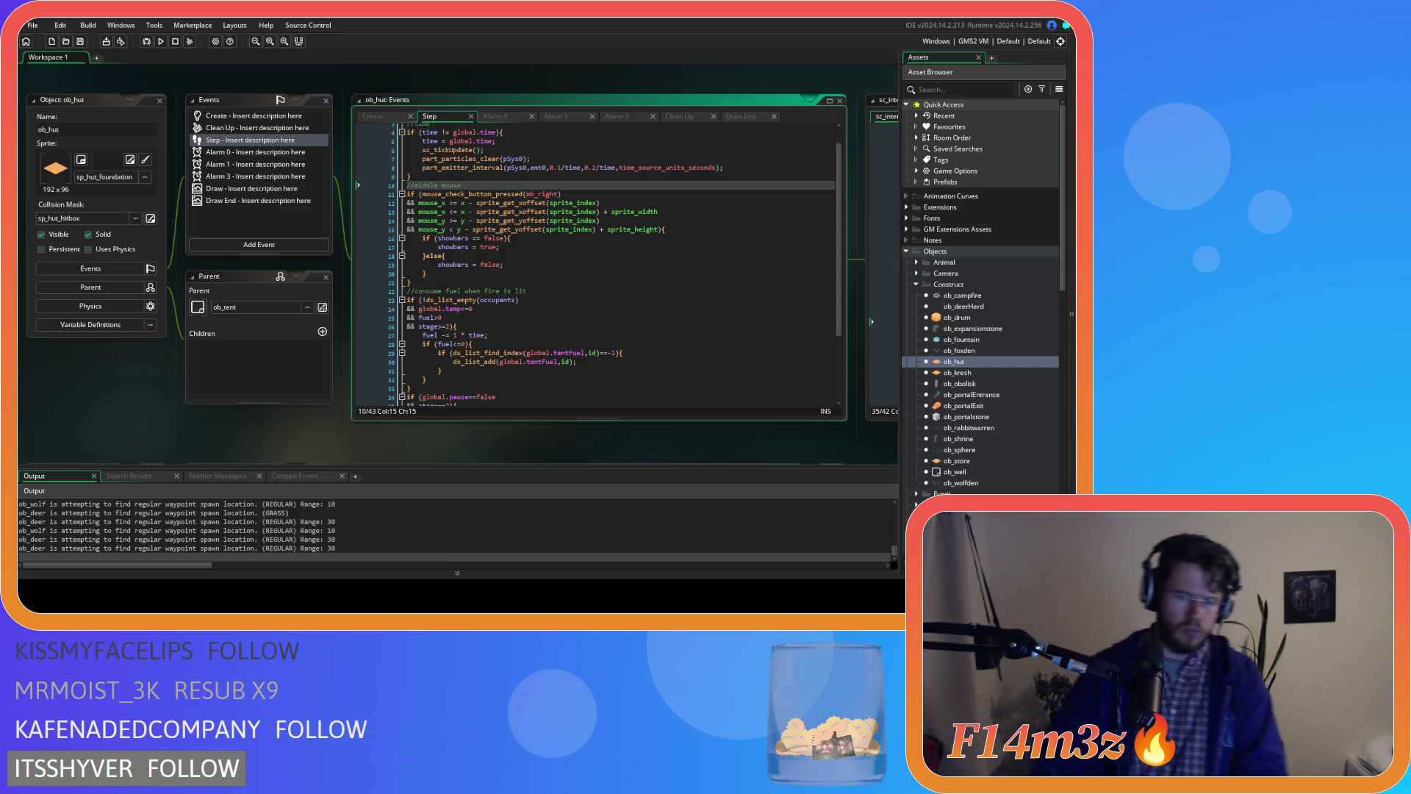
# - Pan to sc_internalTemp and locate sc_spawnConstructs in the Scripts > Spawn group
pyautogui.click(574, 229)
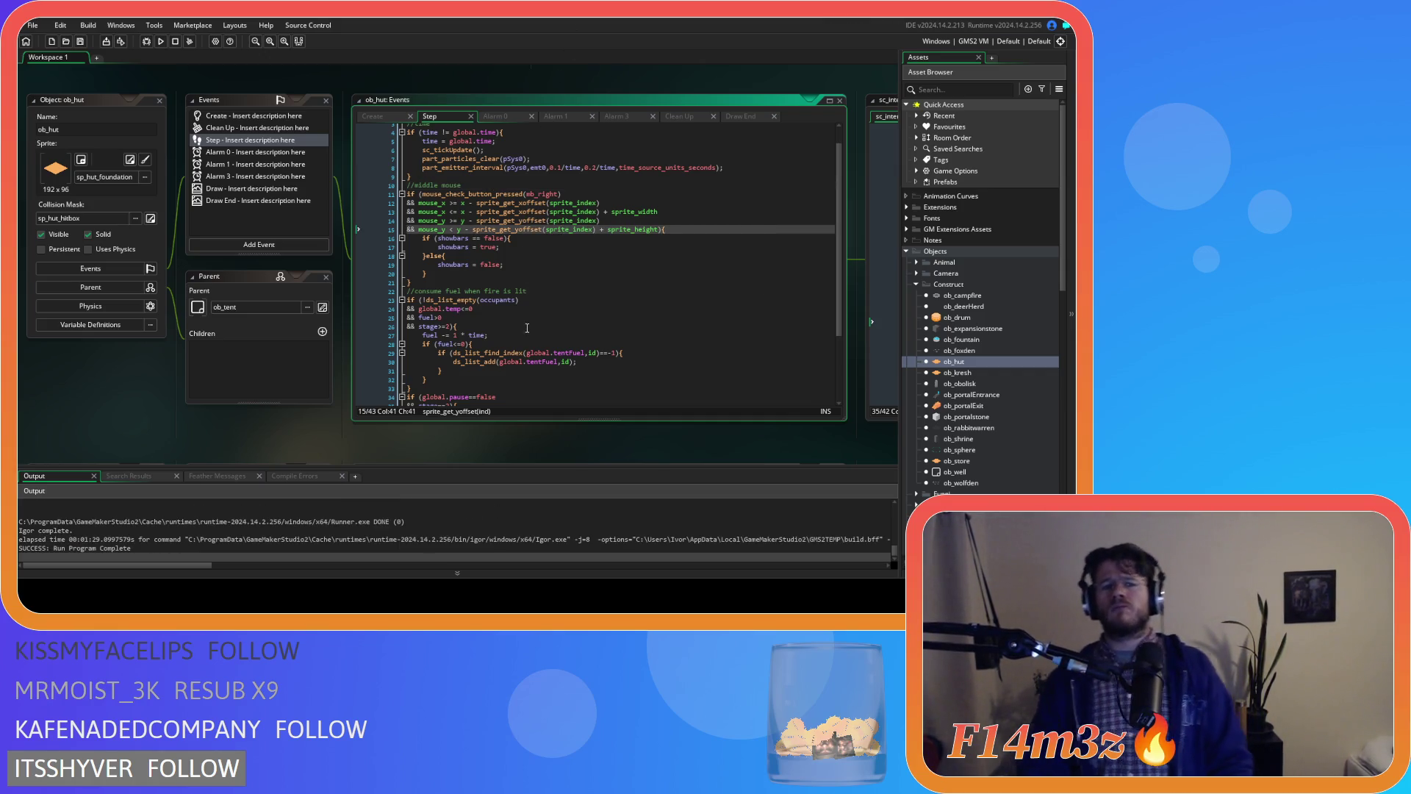
pyautogui.scroll(-4, 527, 327)
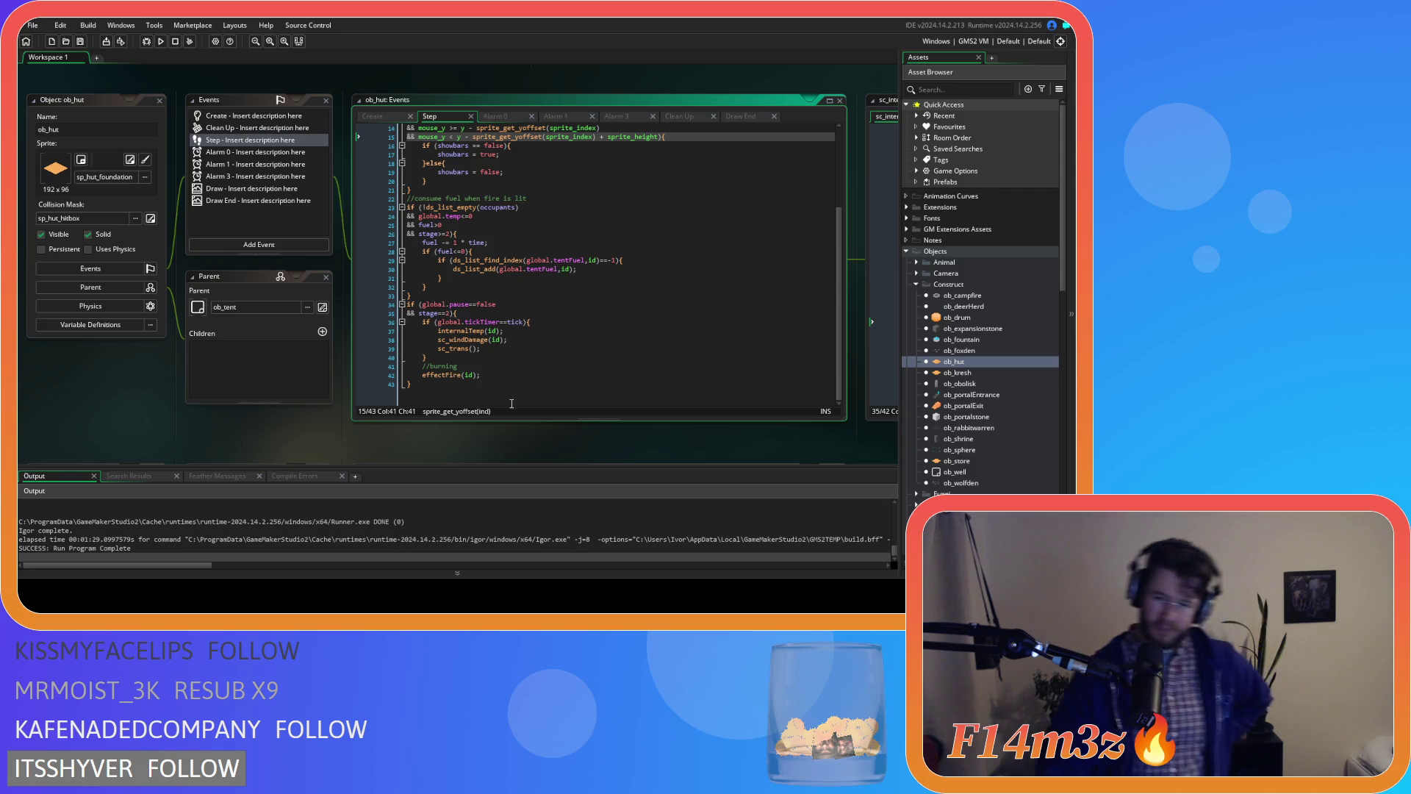
pyautogui.moveTo(532, 434); pyautogui.dragTo(493, 439)
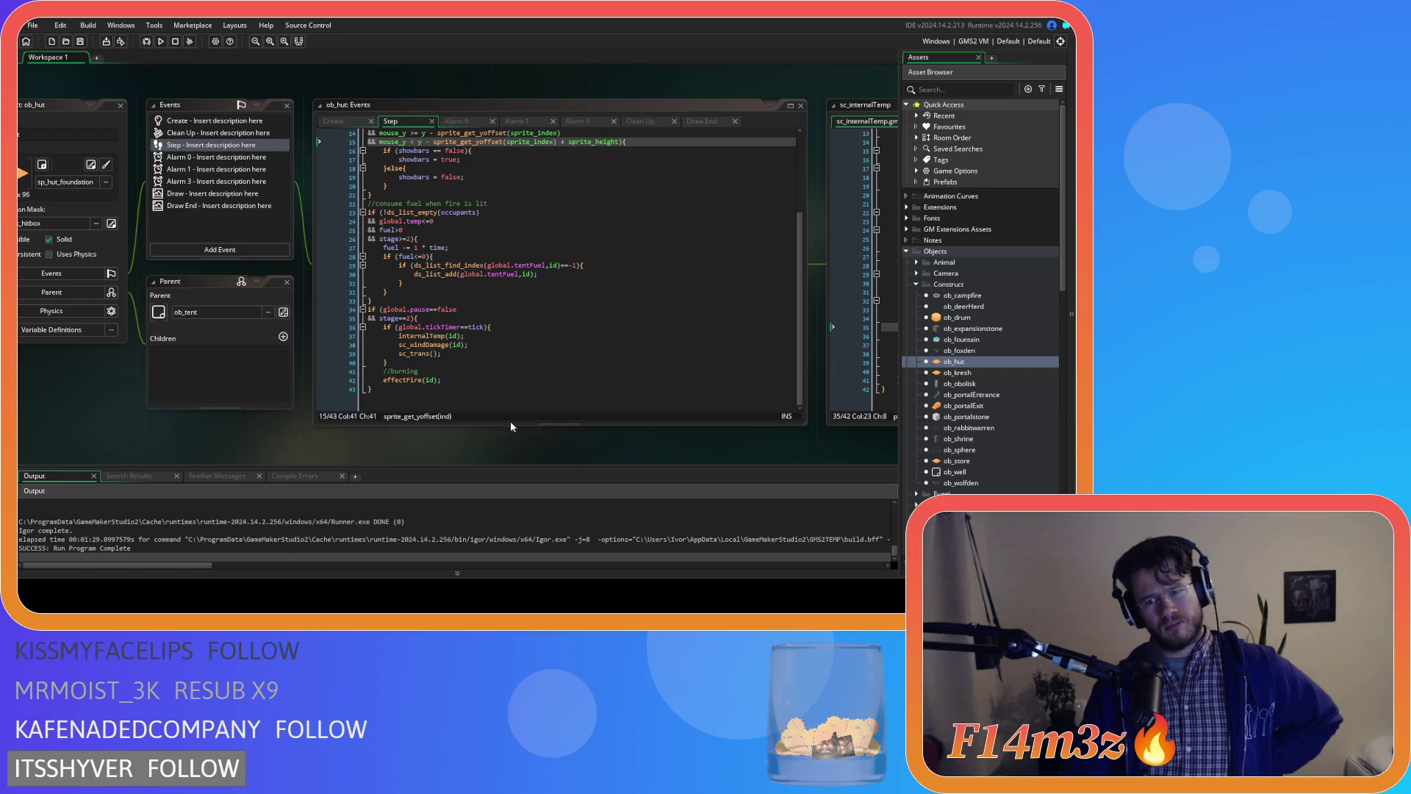
pyautogui.moveTo(810, 425); pyautogui.dragTo(521, 442)
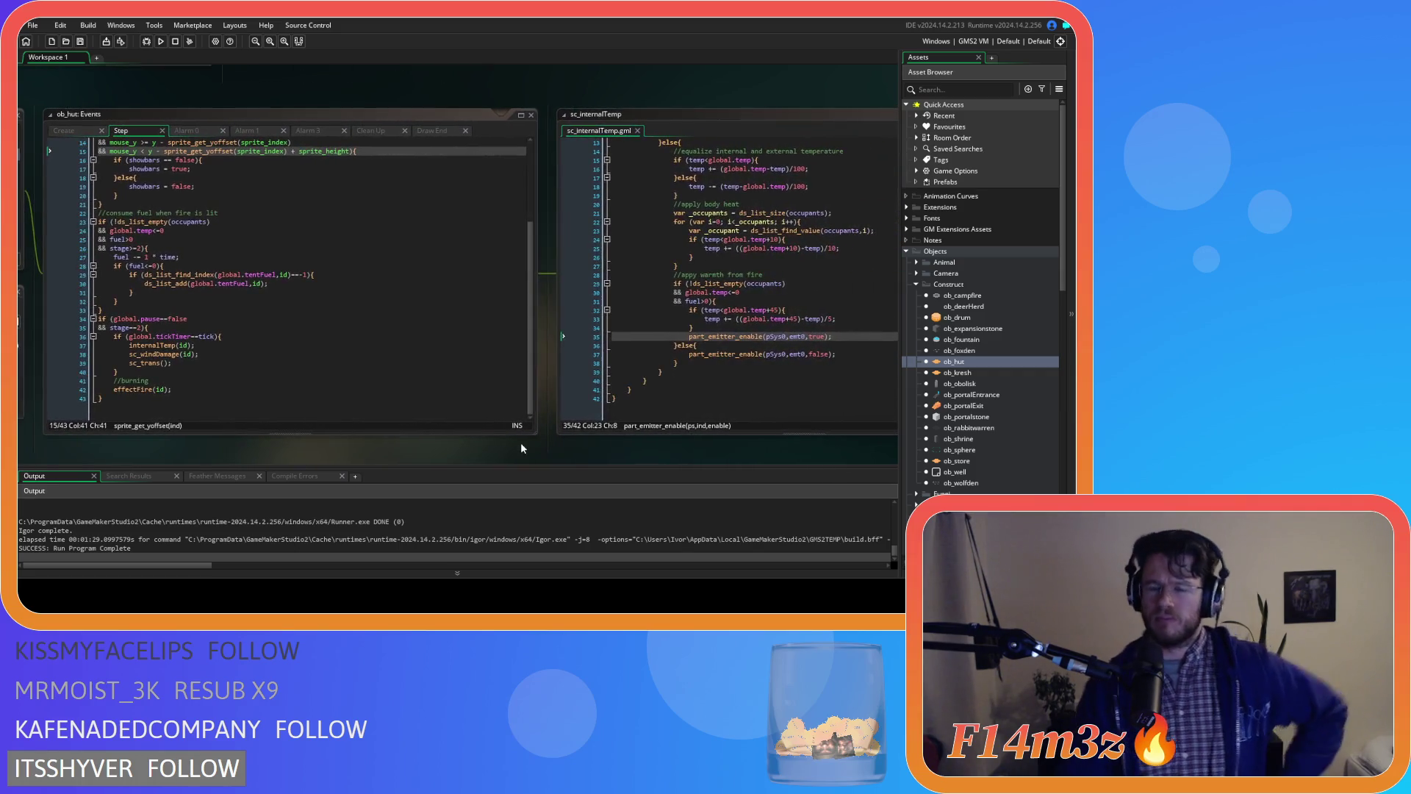
pyautogui.scroll(-10, 941, 466)
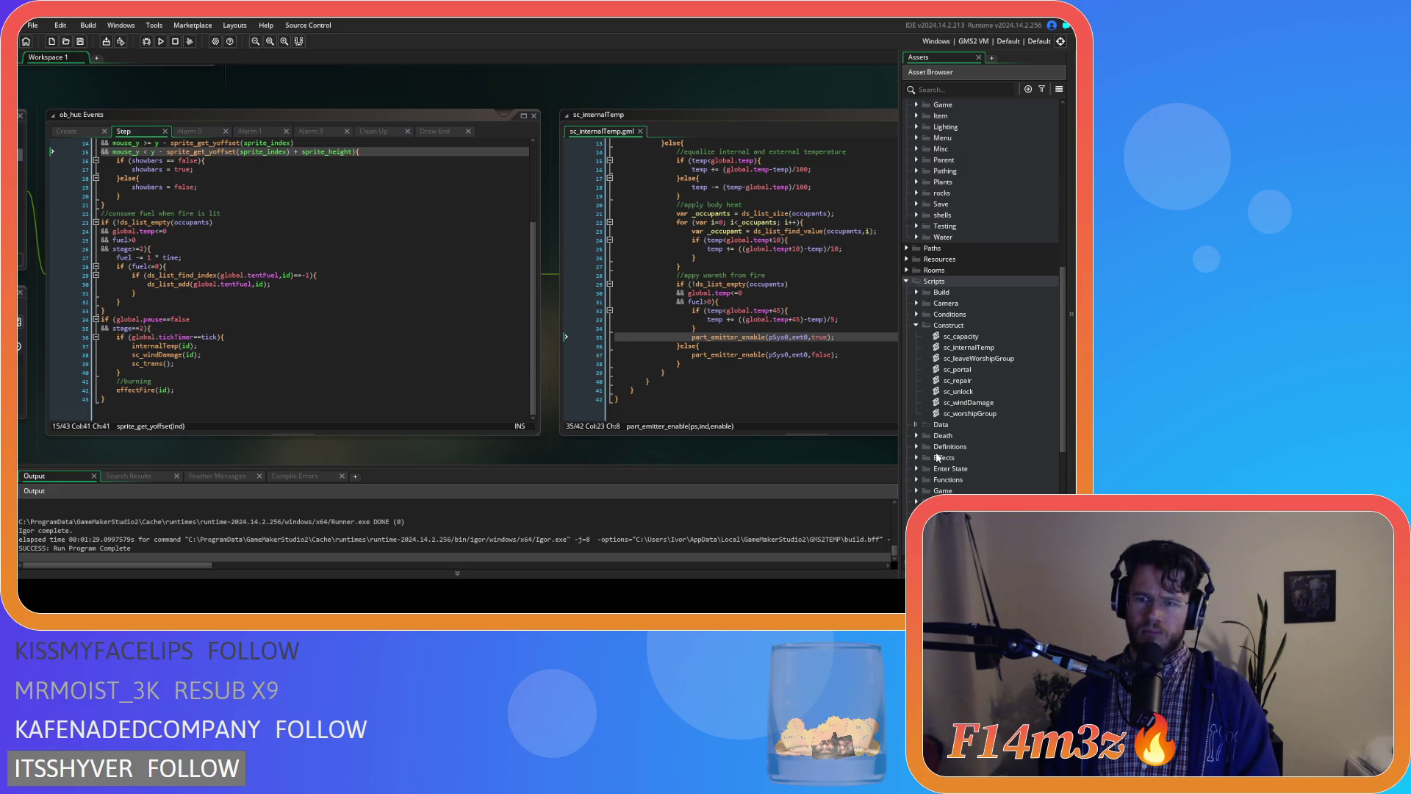
pyautogui.scroll(-7, 937, 457)
pyautogui.click(917, 438)
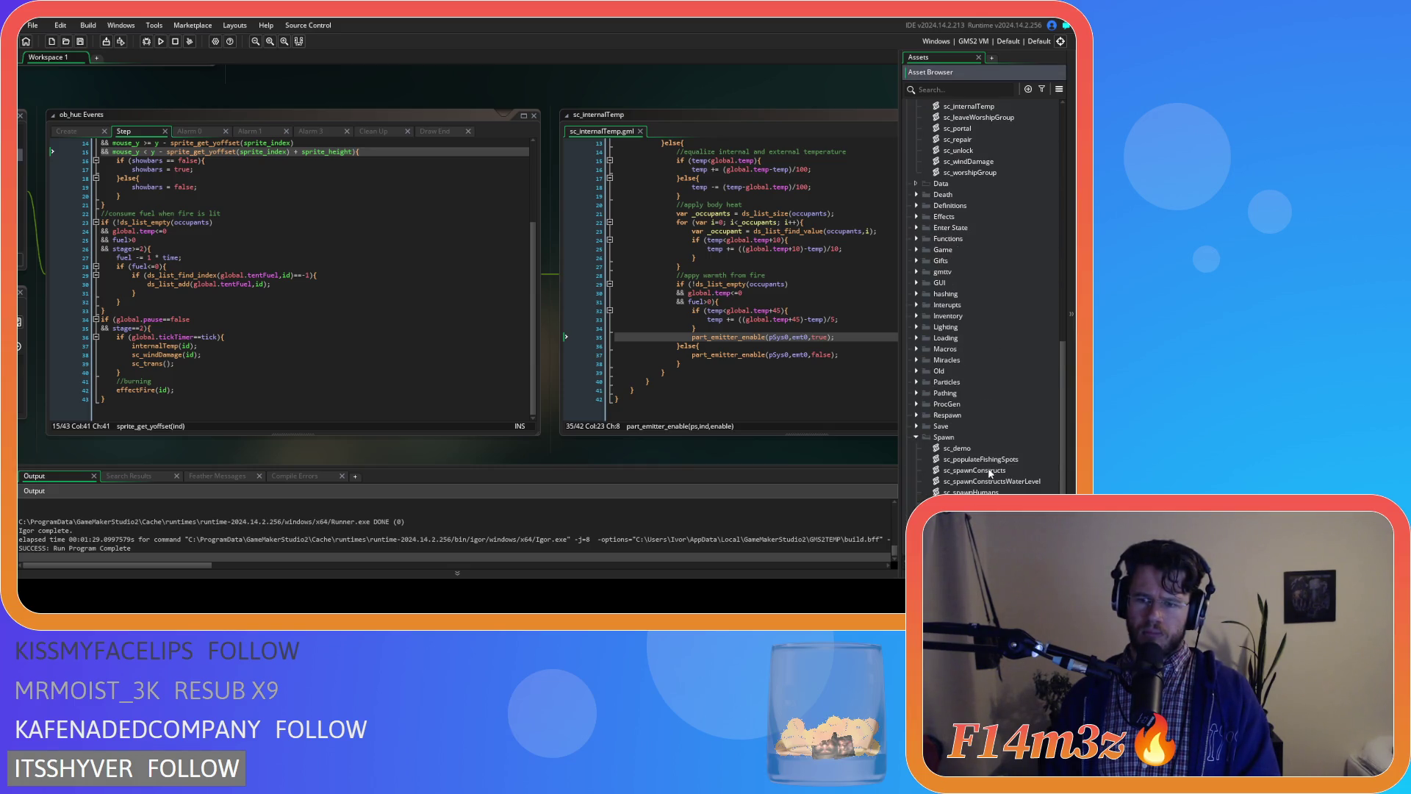
# - Open sc_spawnConstructs and scroll to the hut block creating spawnedTent with sp_hut
pyautogui.doubleClick(974, 469)
pyautogui.scroll(-4, 338, 322)
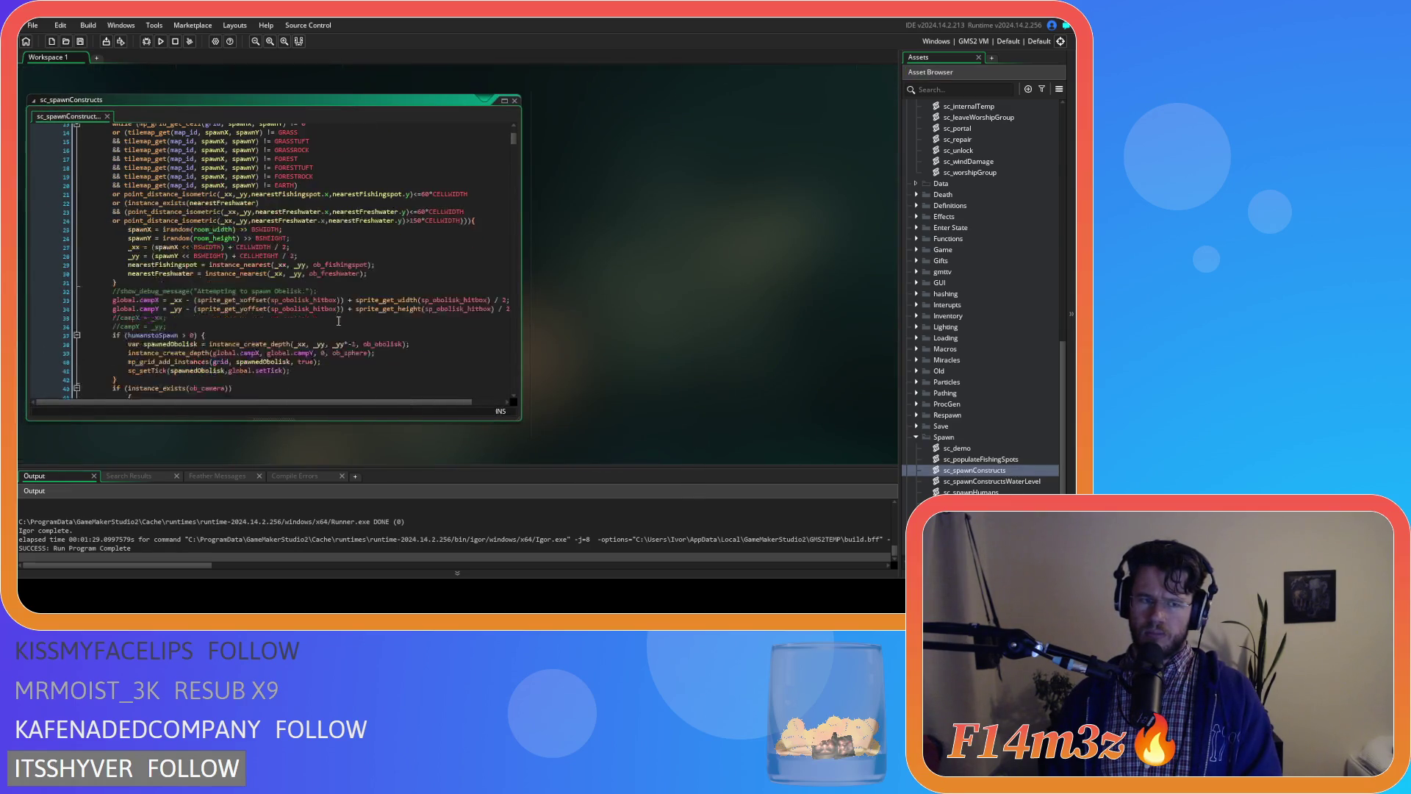
pyautogui.moveTo(513, 138); pyautogui.dragTo(526, 365)
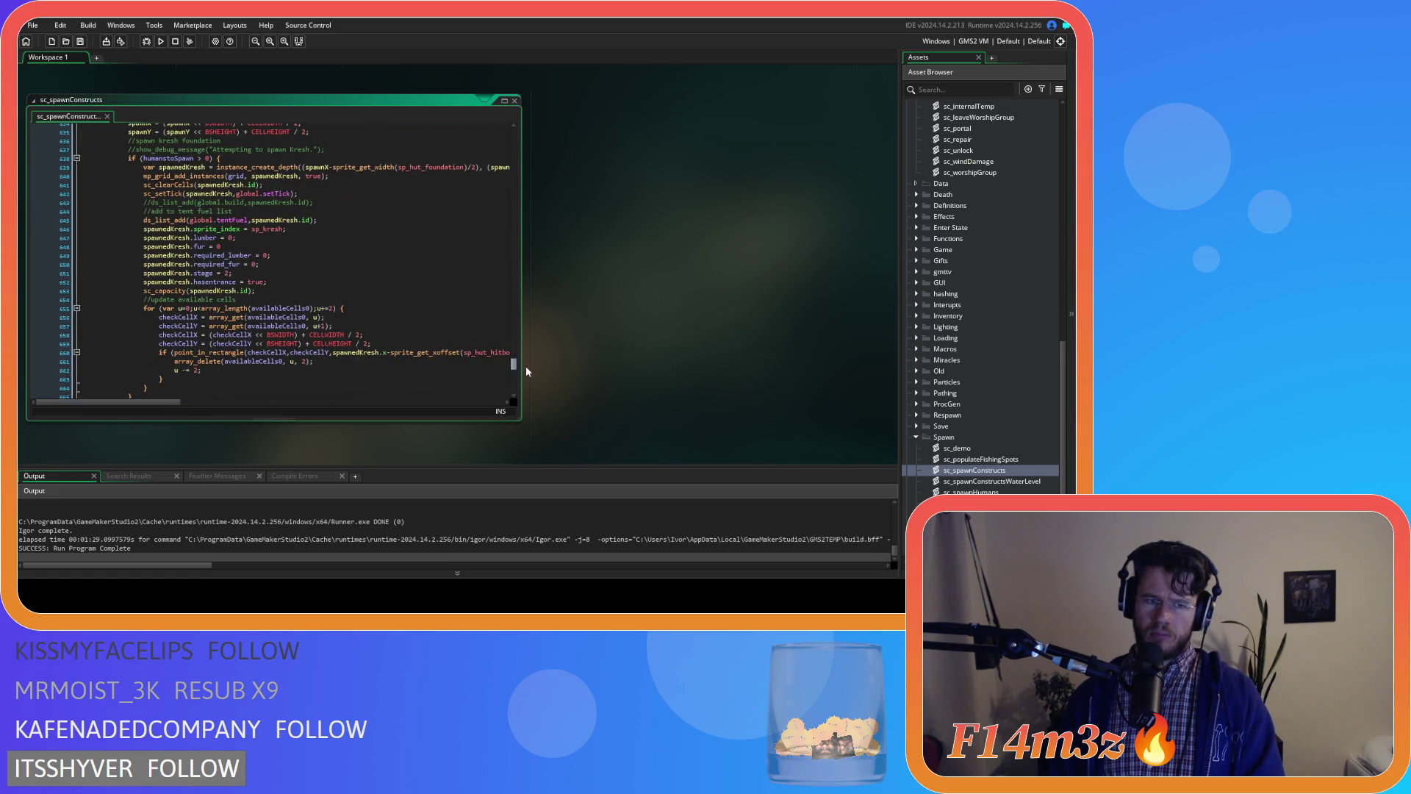
pyautogui.moveTo(526, 364); pyautogui.dragTo(518, 351)
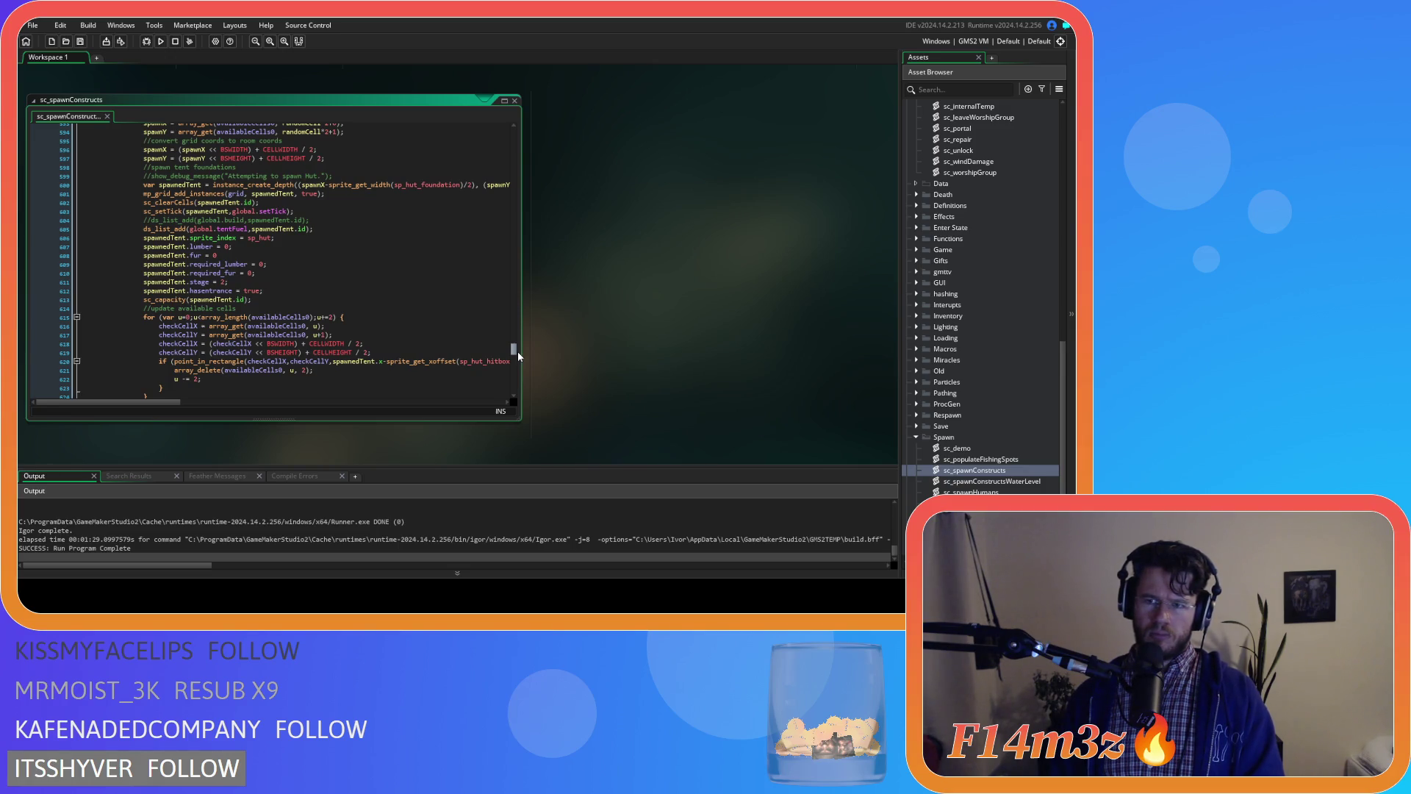
pyautogui.scroll(1, 518, 352)
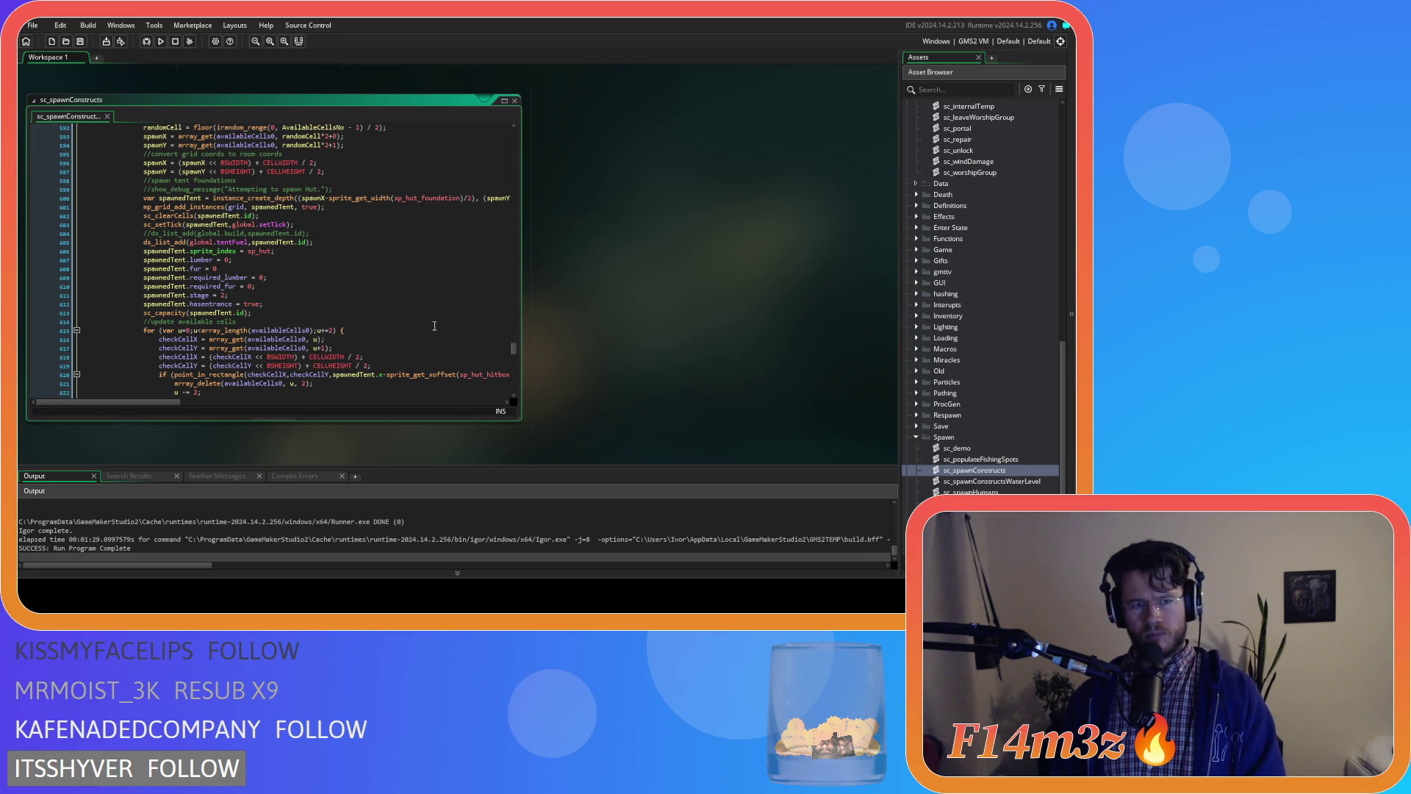
pyautogui.scroll(5, 998, 343)
pyautogui.scroll(10, 998, 337)
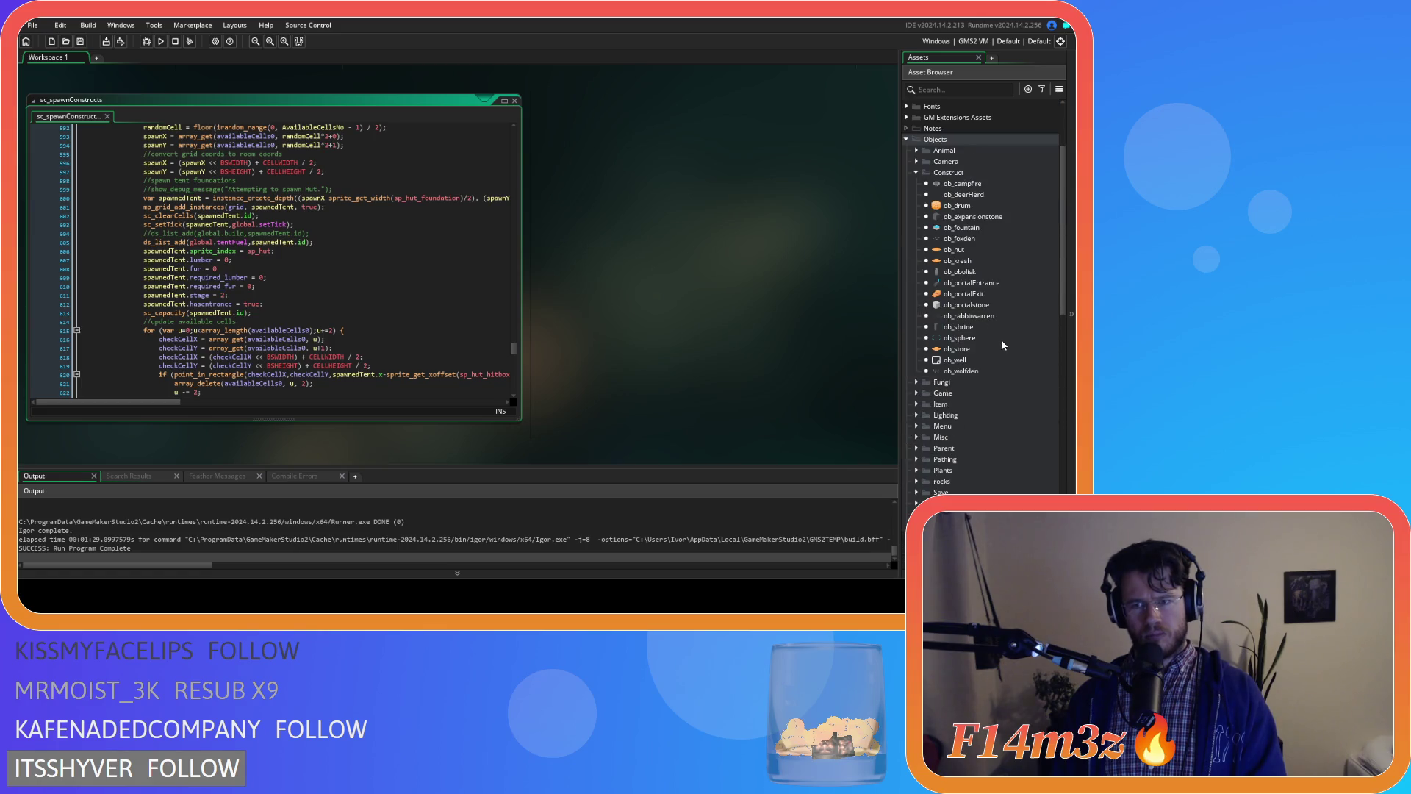
# - Open ob_hut and browse its Alarm 3, Alarm 1, Alarm 0, Draw End and Clean Up code
pyautogui.click(977, 251)
pyautogui.press('Down')
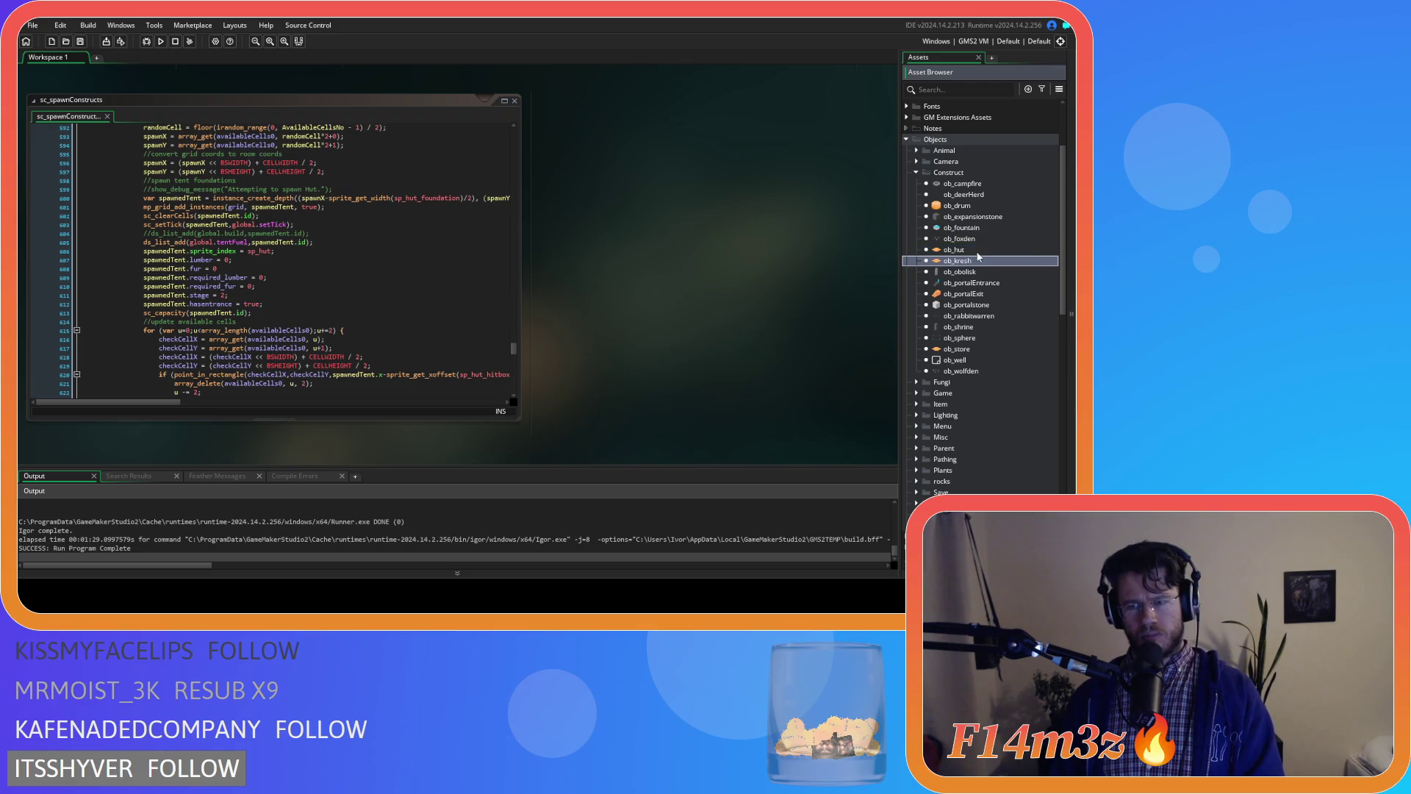
pyautogui.doubleClick(977, 251)
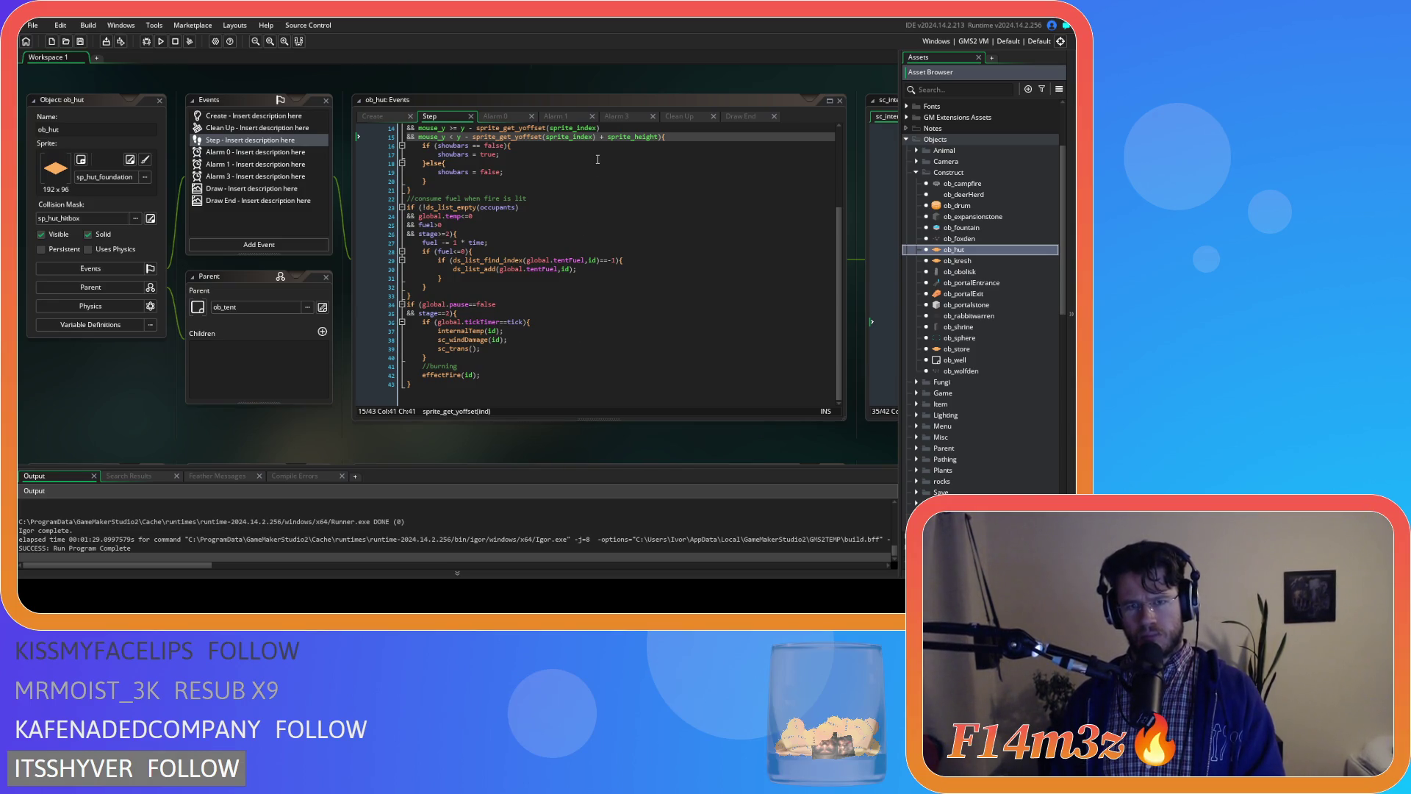
pyautogui.click(612, 115)
pyautogui.click(562, 117)
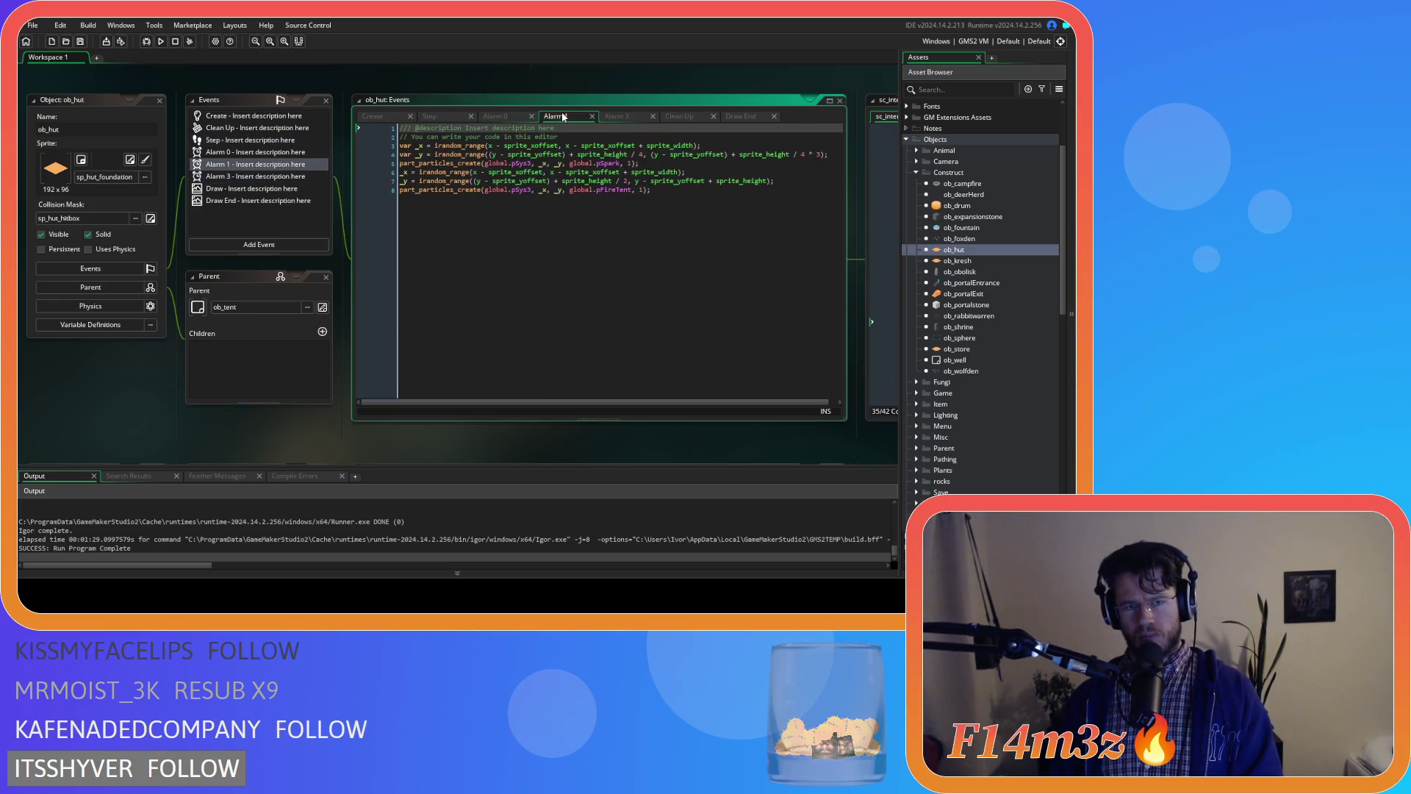
pyautogui.click(497, 116)
pyautogui.click(742, 116)
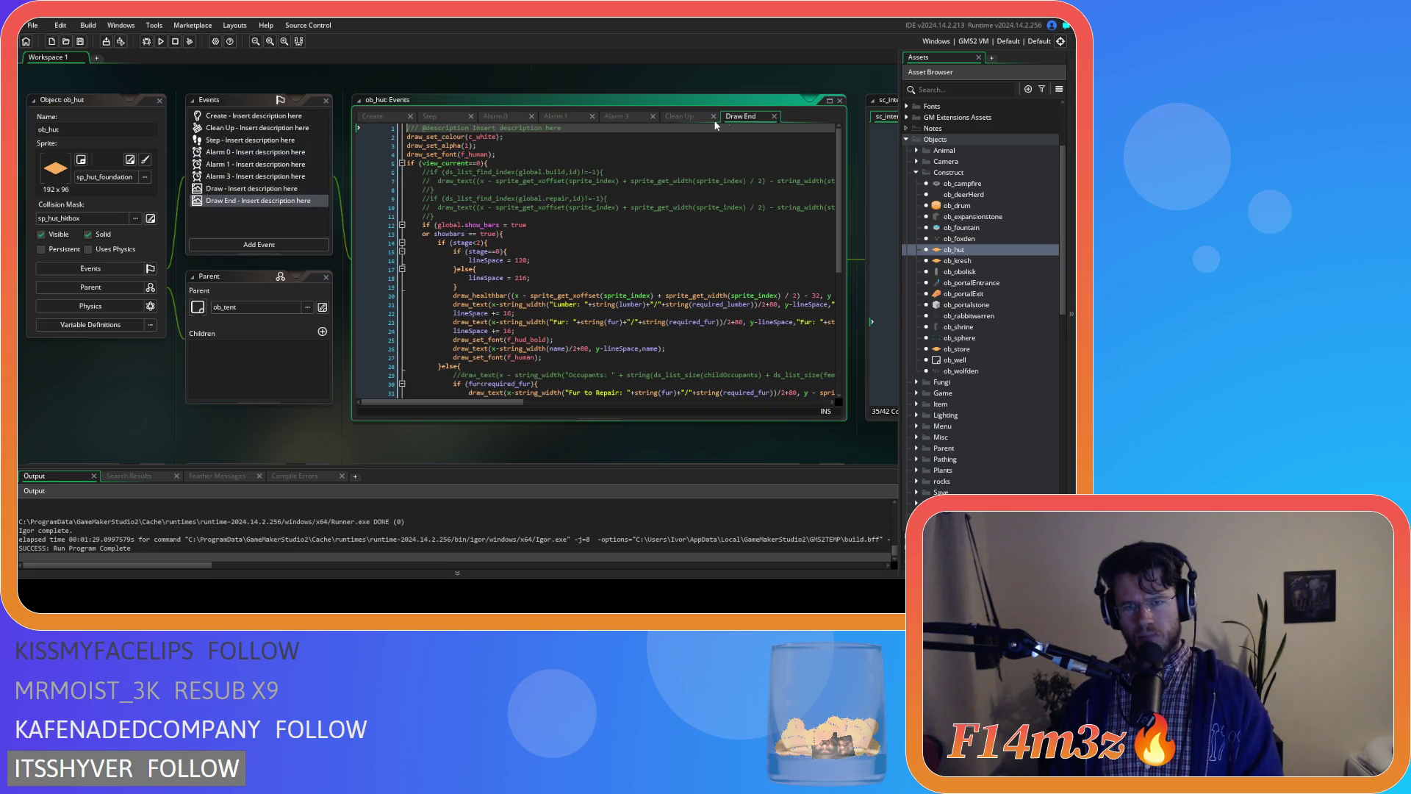
pyautogui.click(667, 116)
# - Move the part_emitter_destroy(pSys0,emt0) line above part_system_destroy(pSys0) in Clean Up
pyautogui.click(565, 300)
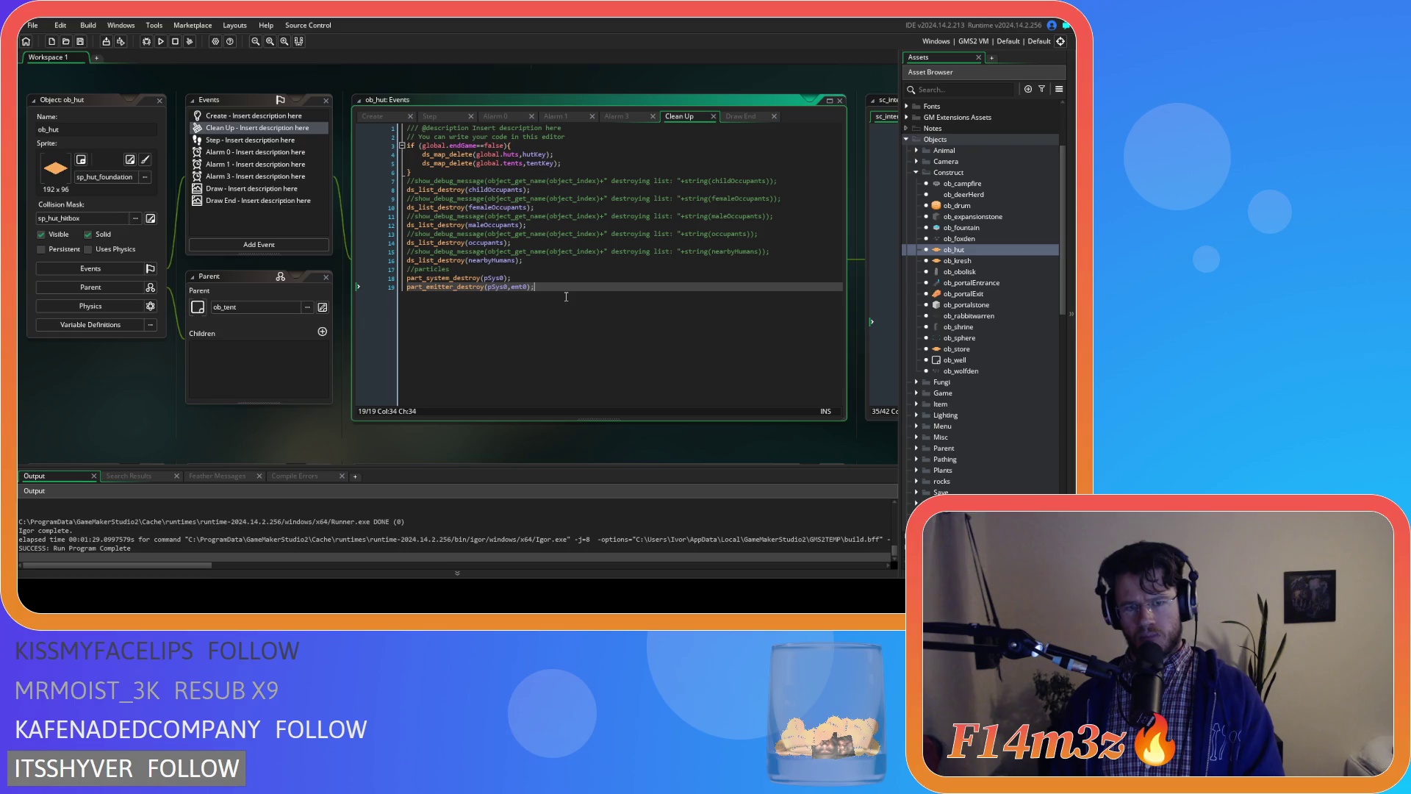
pyautogui.click(533, 279)
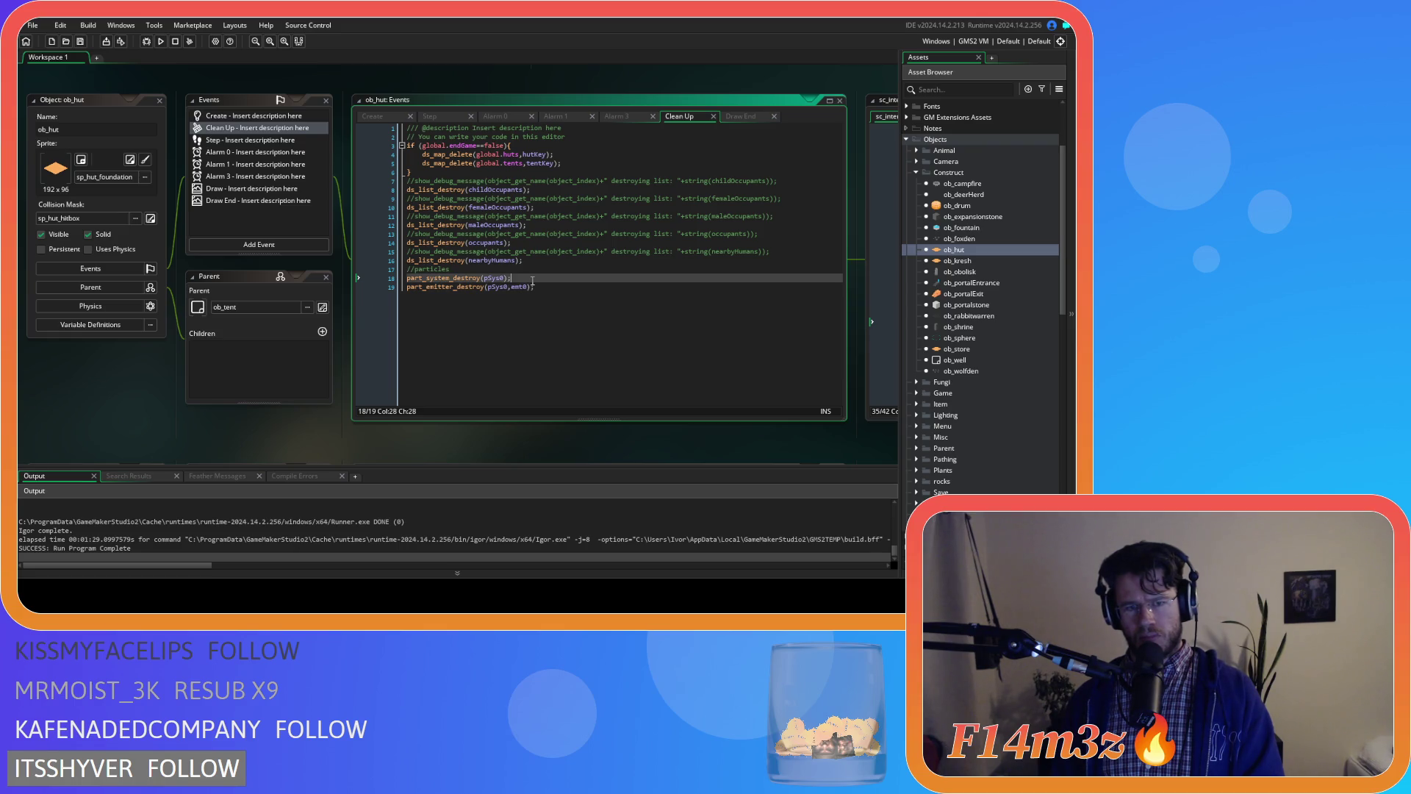
pyautogui.click(557, 287)
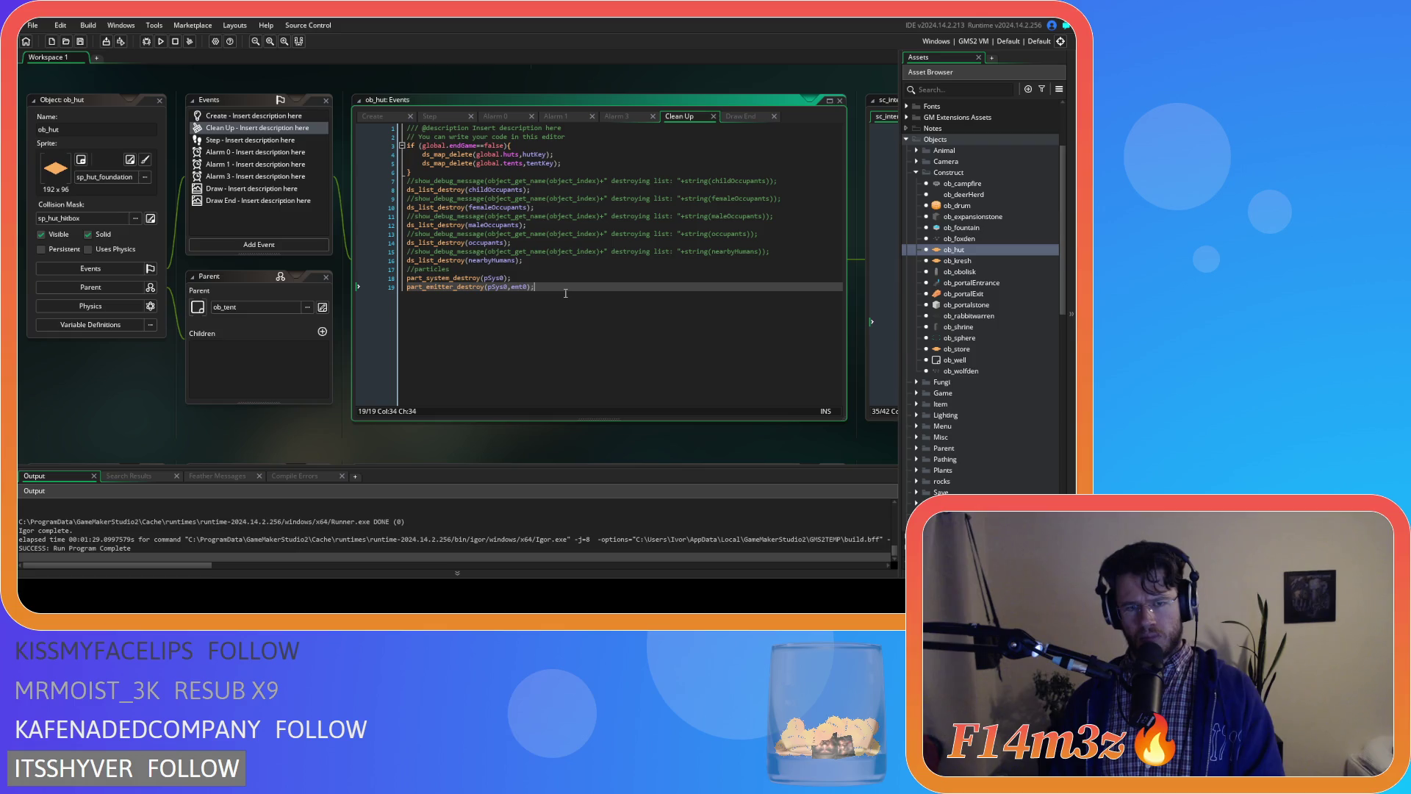
pyautogui.hotkey('shift', 'Home')
pyautogui.moveTo(432, 288)
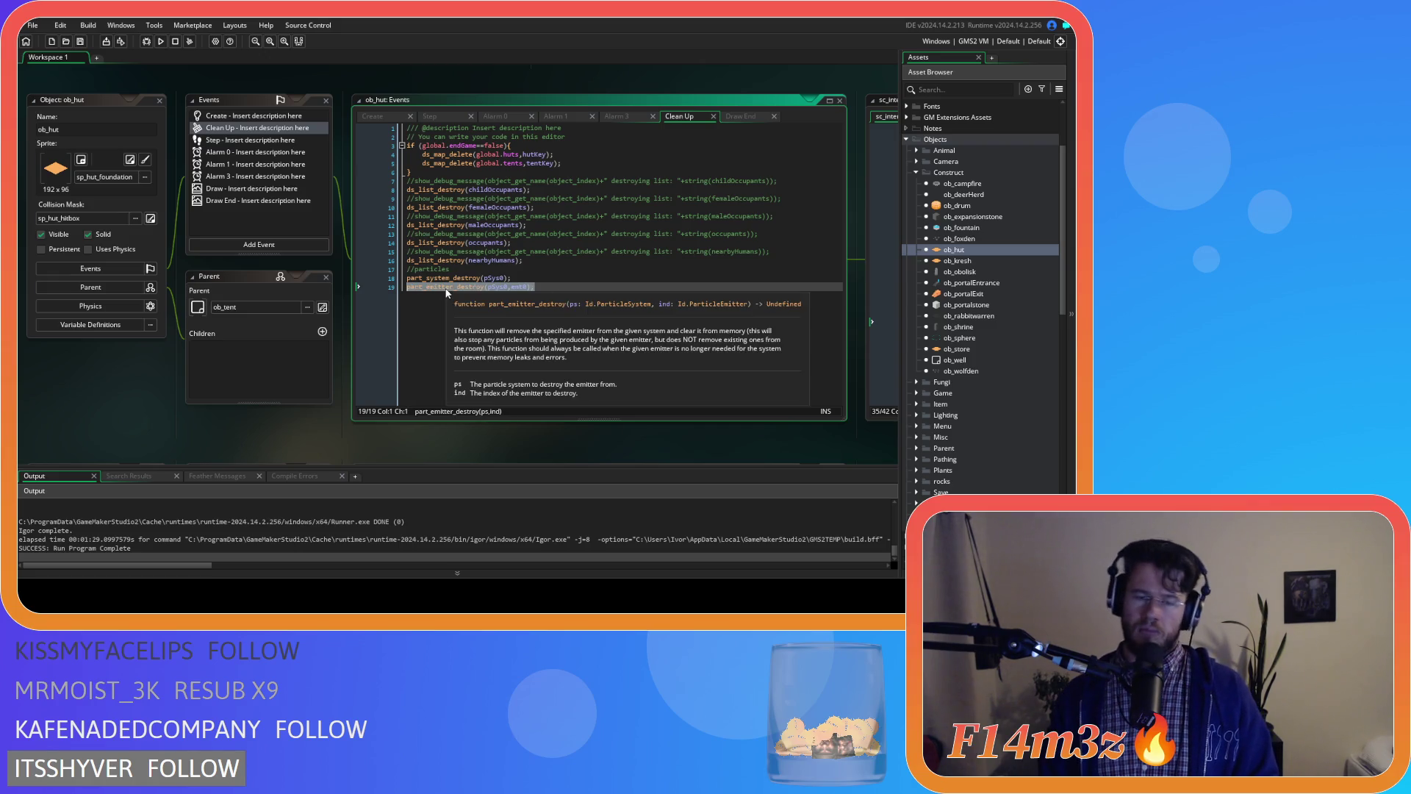
pyautogui.moveTo(486, 288)
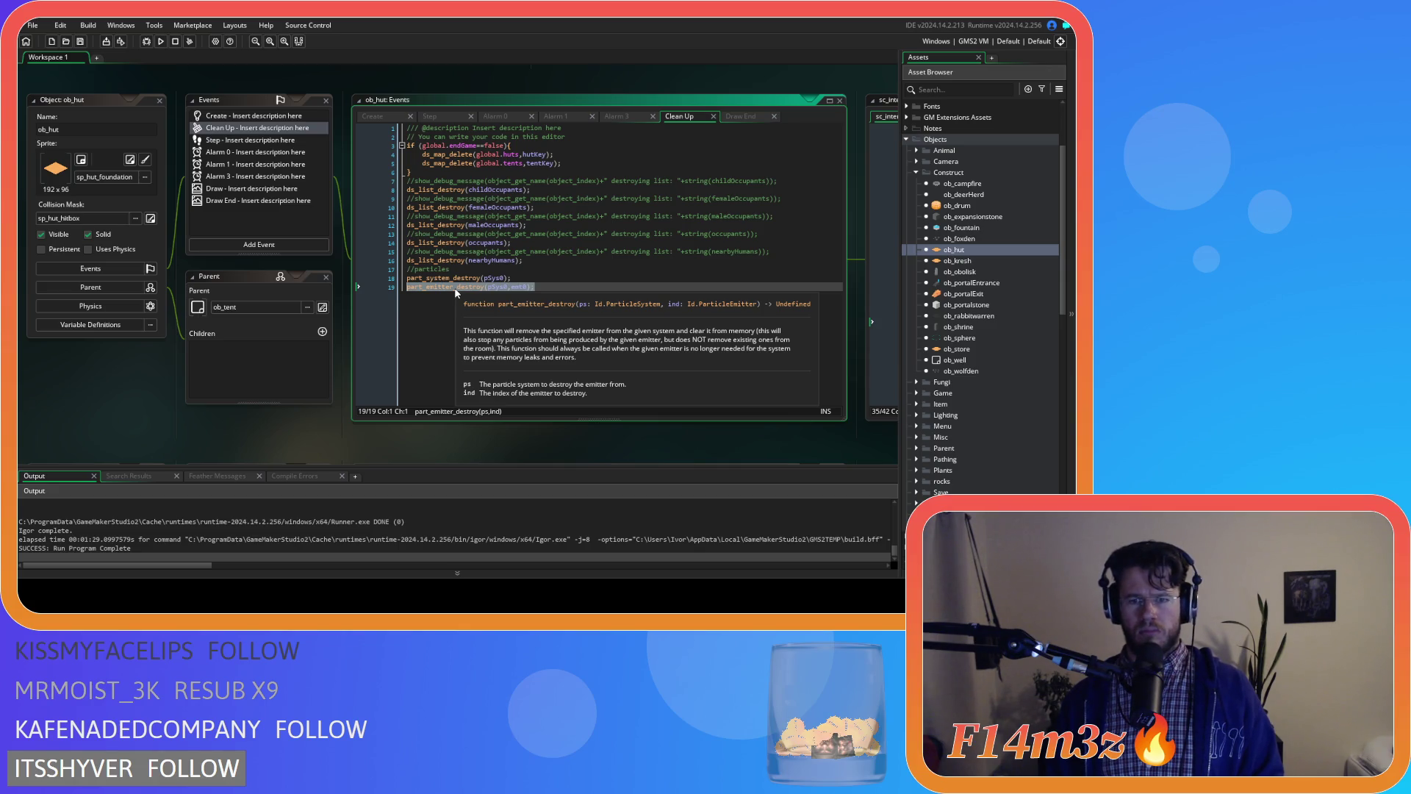
pyautogui.press('Delete')
pyautogui.hotkey('alt', 'Up')
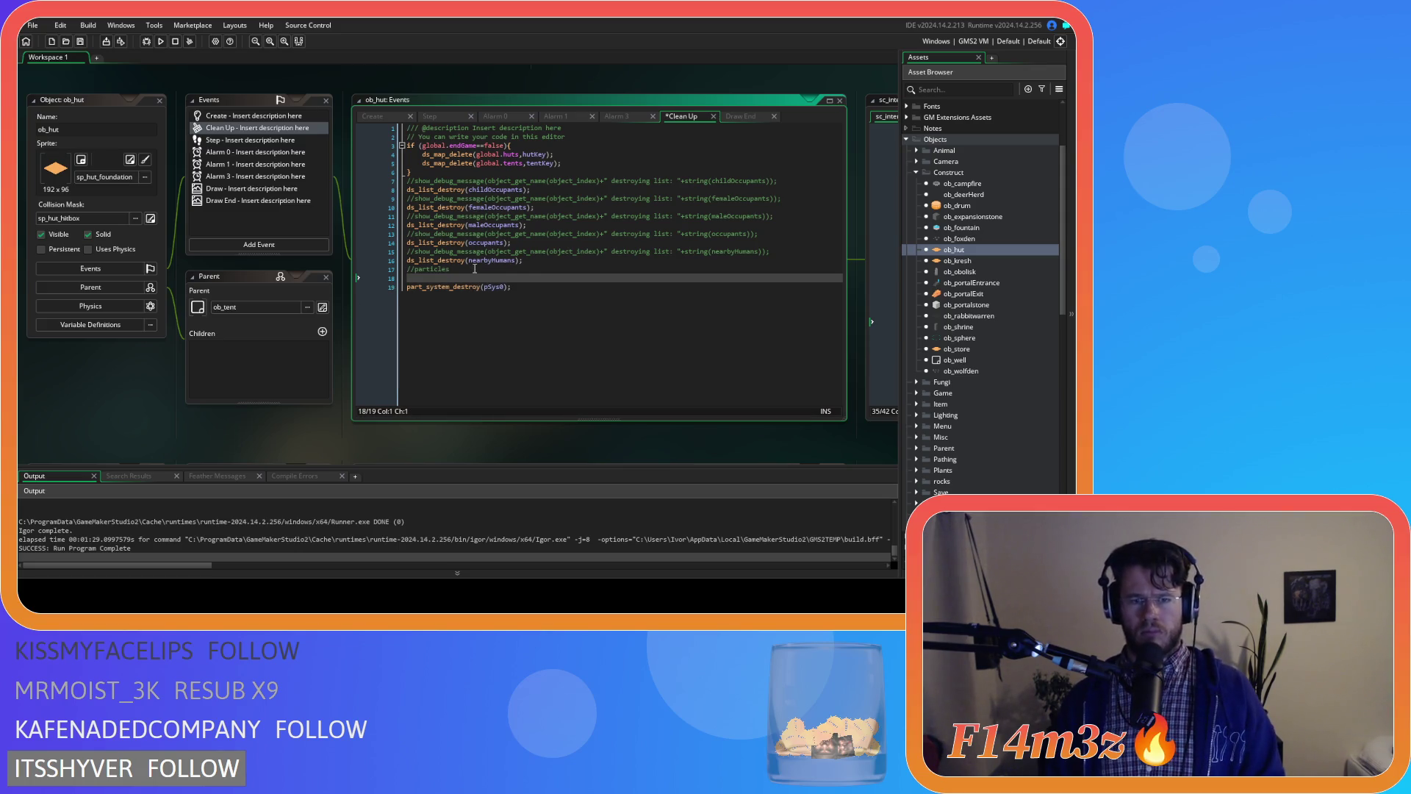
pyautogui.hotkey('ctrl', 'z')
pyautogui.hotkey('ctrl', 'z')
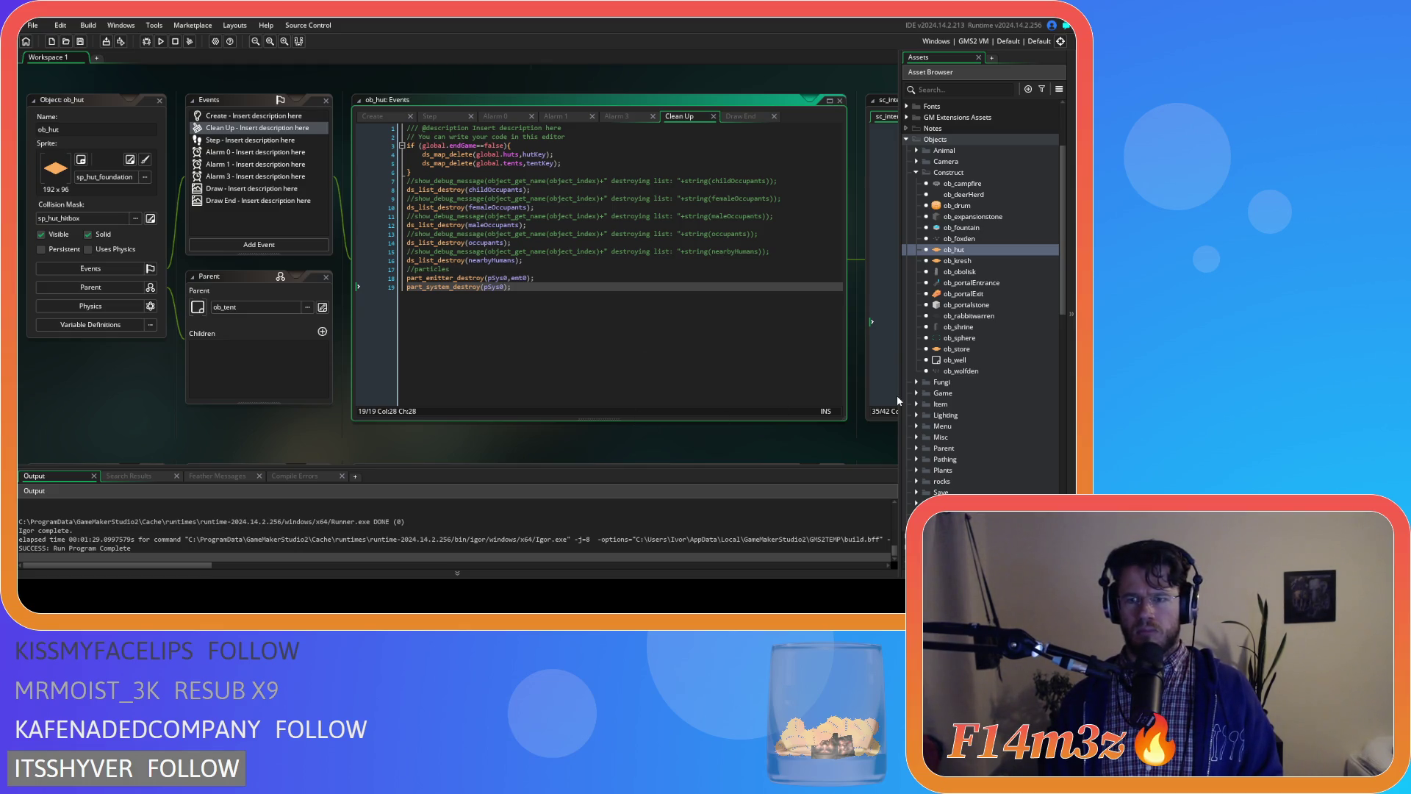
# - Copy ob_hut's particle cleanup lines and paste them at the end of ob_kresh's Clean Up
pyautogui.doubleClick(982, 261)
pyautogui.doubleClick(253, 136)
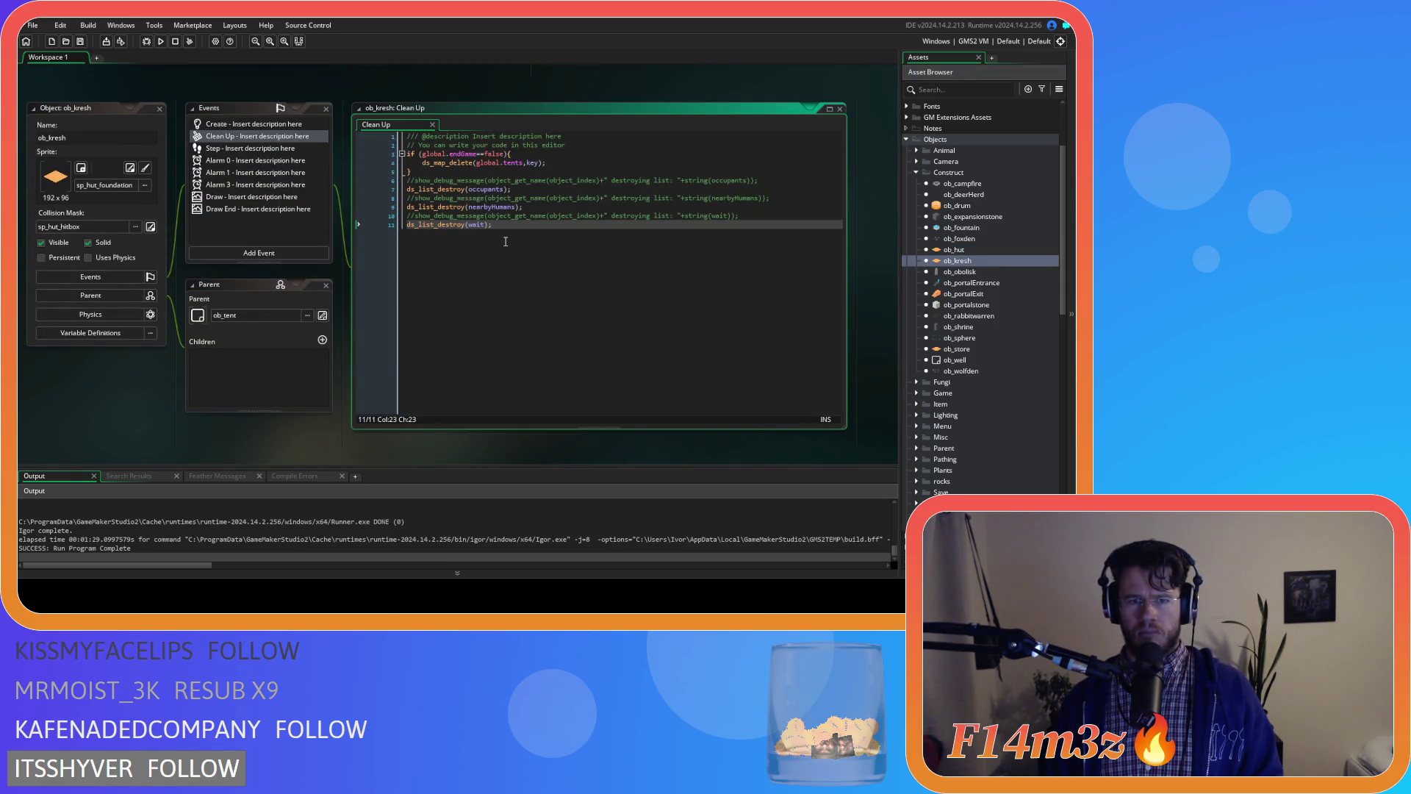
pyautogui.hotkey('ctrl', 'Tab')
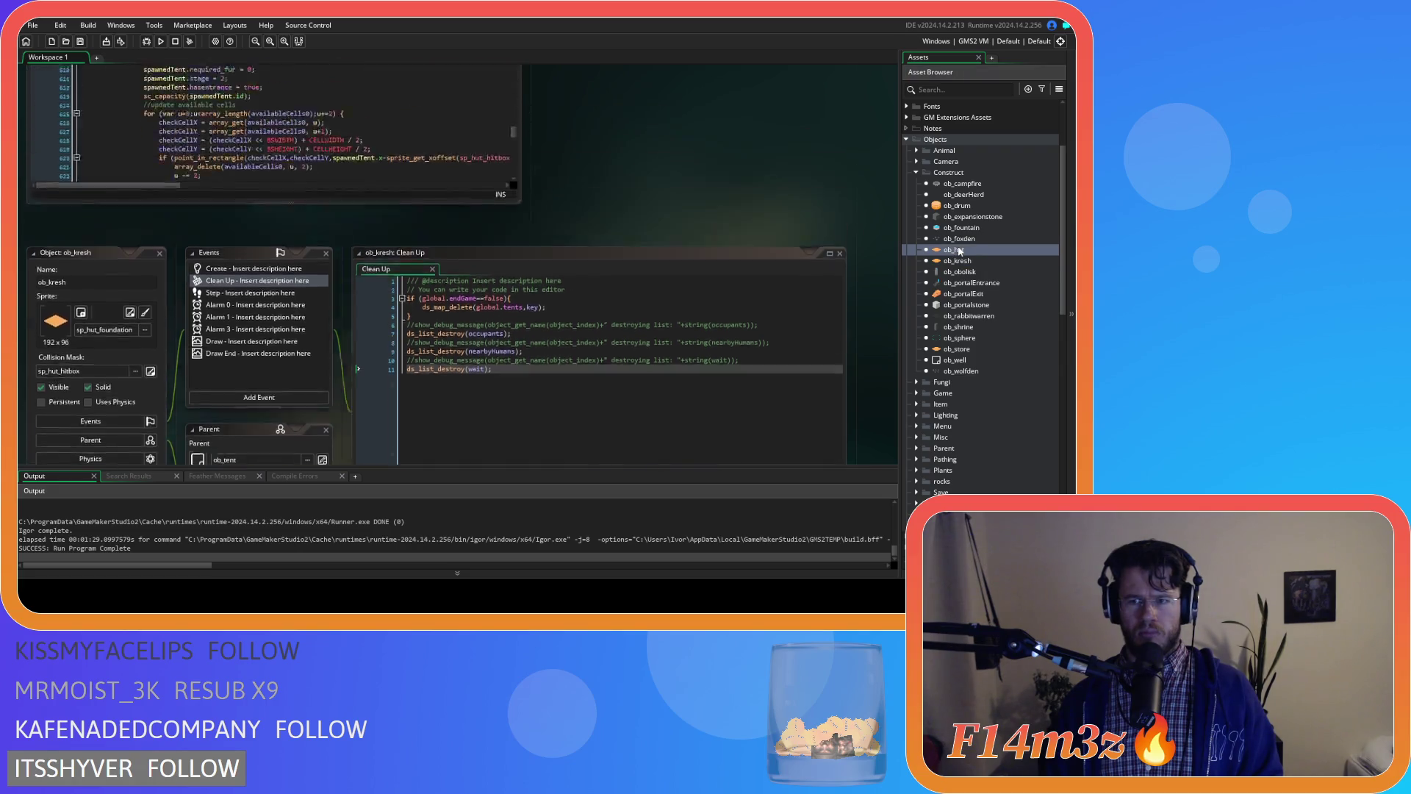
pyautogui.moveTo(456, 299); pyautogui.dragTo(384, 272)
pyautogui.hotkey('ctrl', 'c')
pyautogui.doubleClick(985, 261)
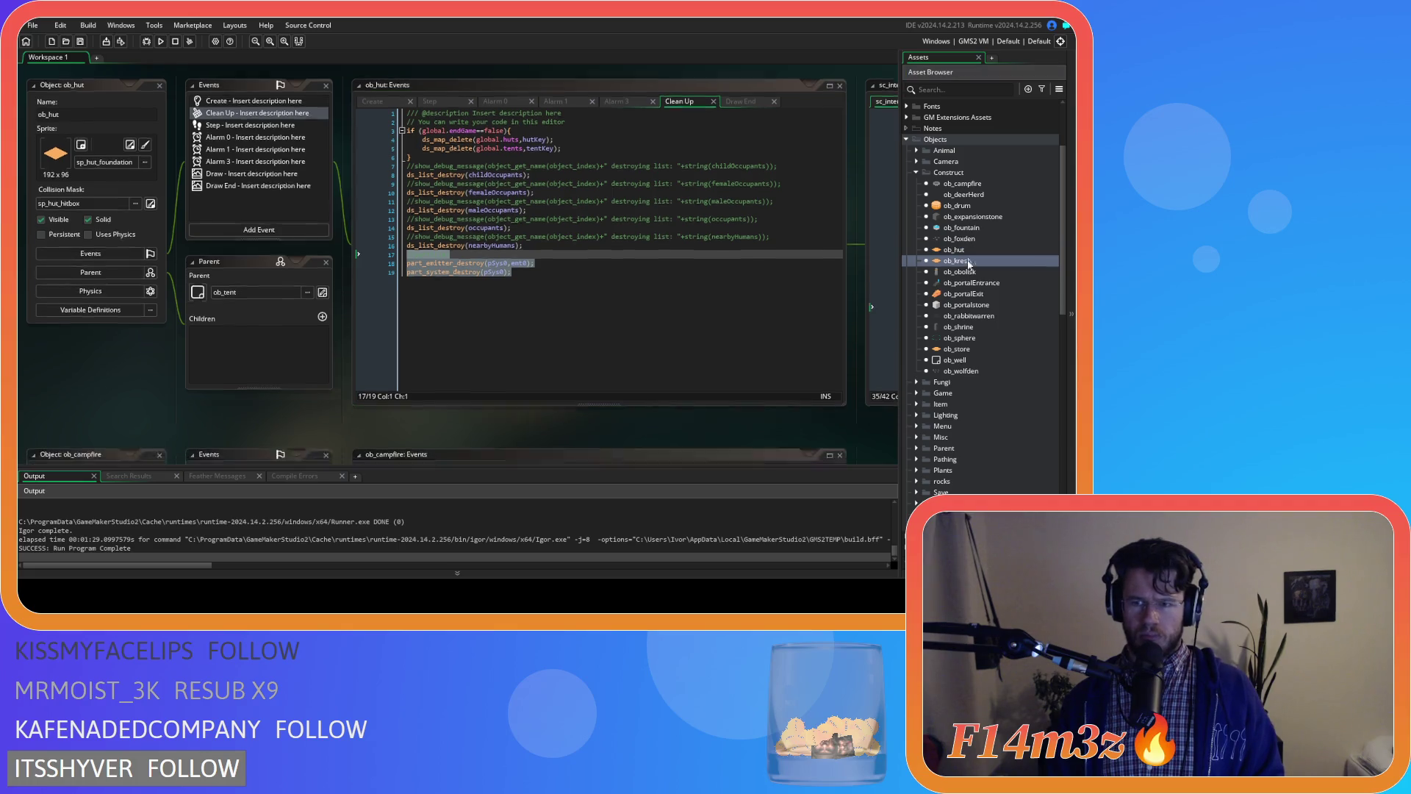
pyautogui.click(569, 262)
pyautogui.press('Return')
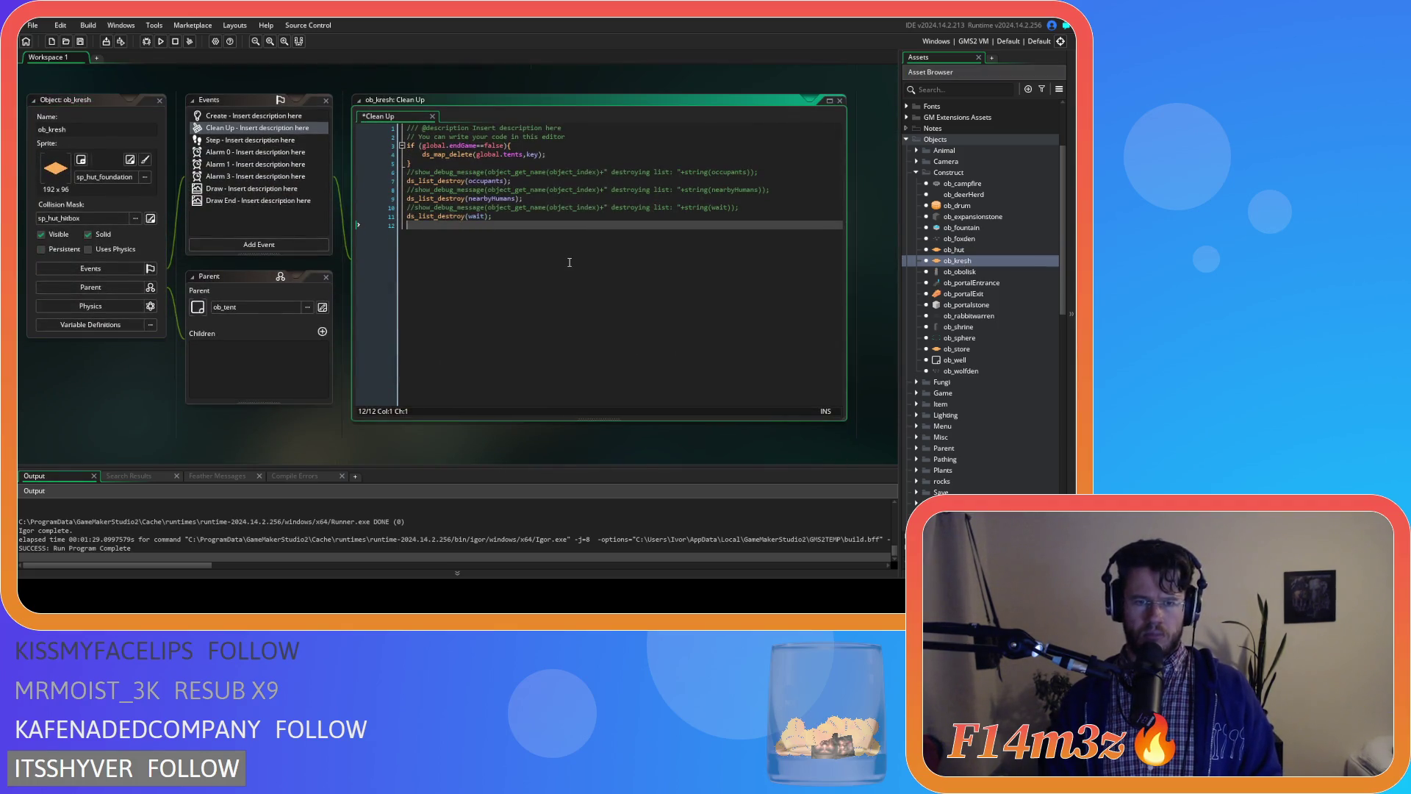
pyautogui.hotkey('ctrl', 'v')
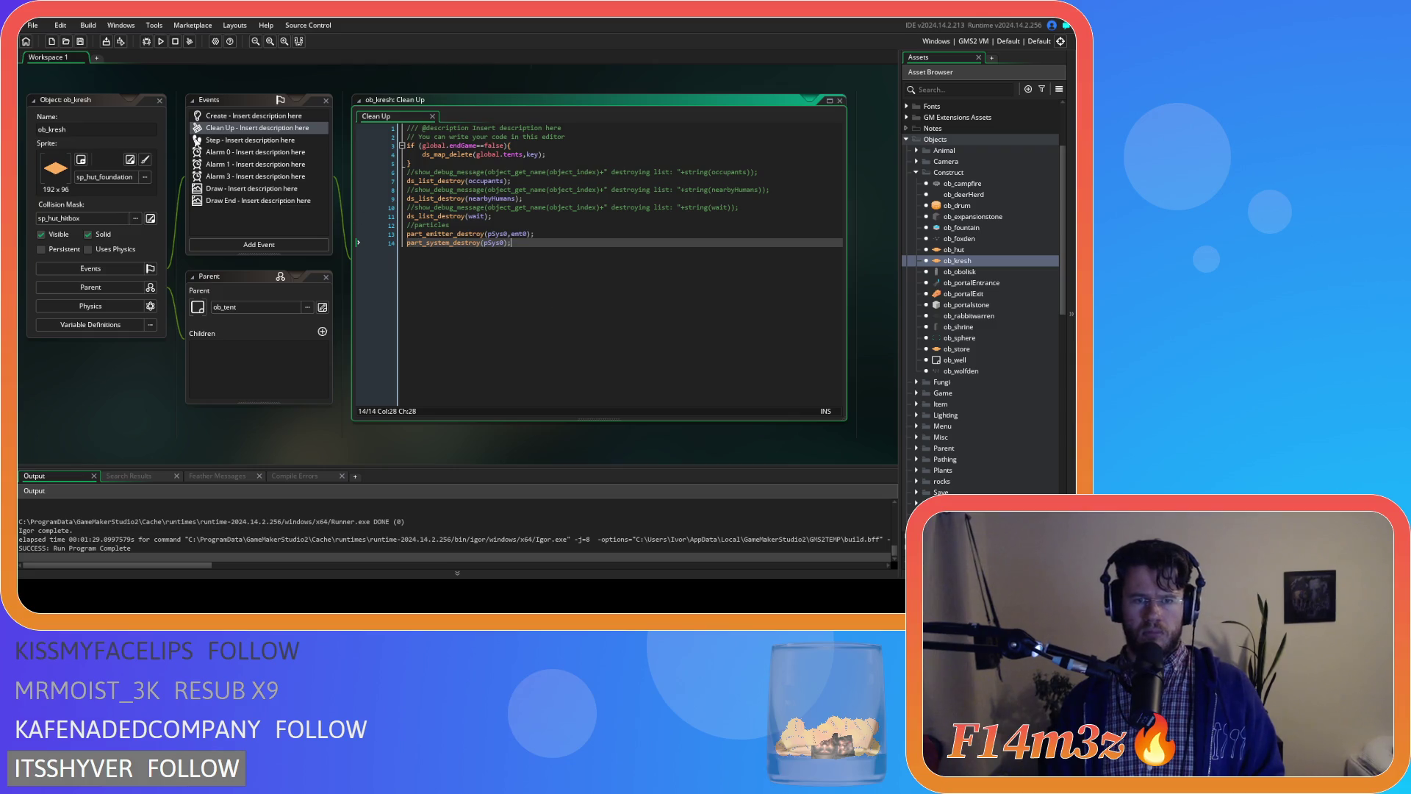
pyautogui.scroll(3, 180, 263)
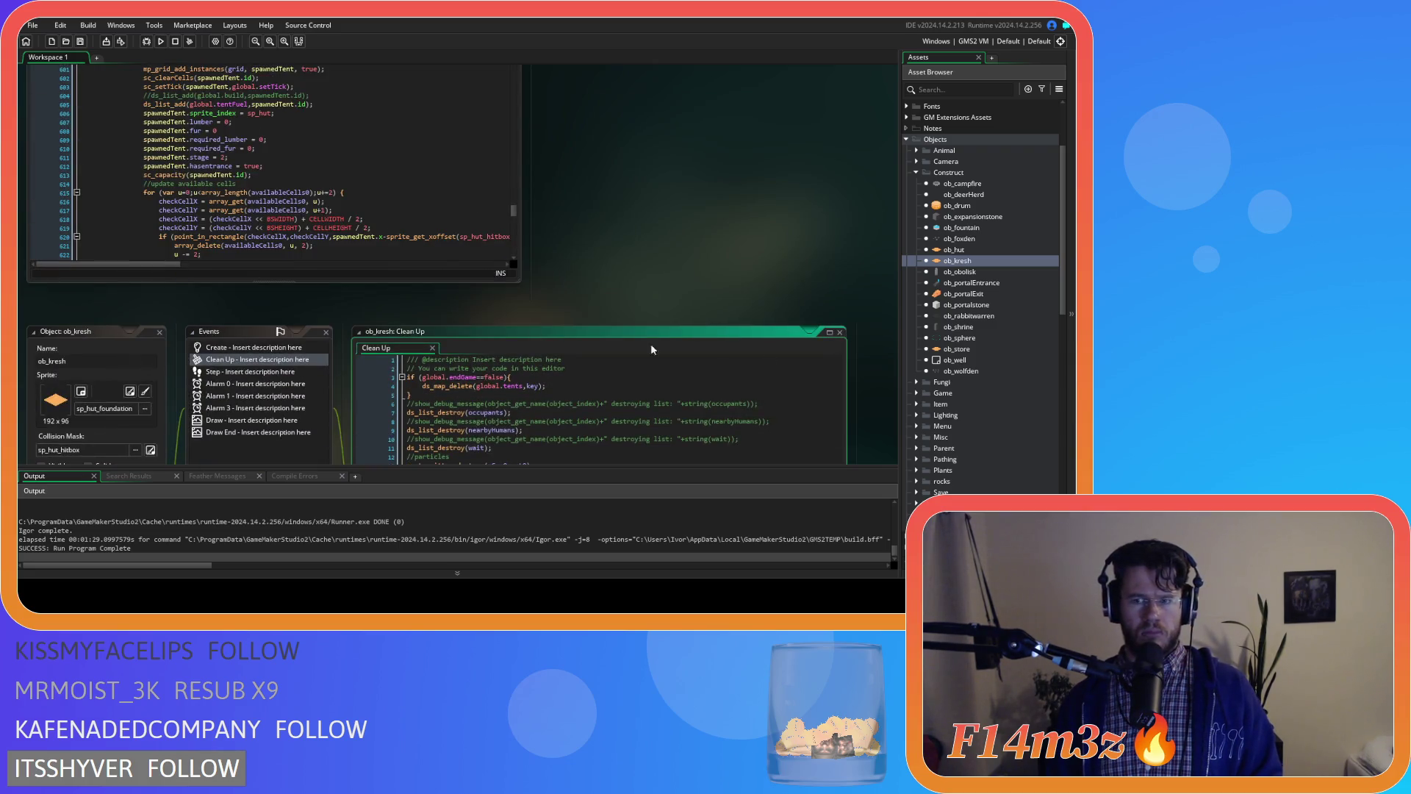
# - Check ob_hut's Clean Up, then inspect the Step event's tickTimer and internalTemp lines
pyautogui.scroll(5, 759, 329)
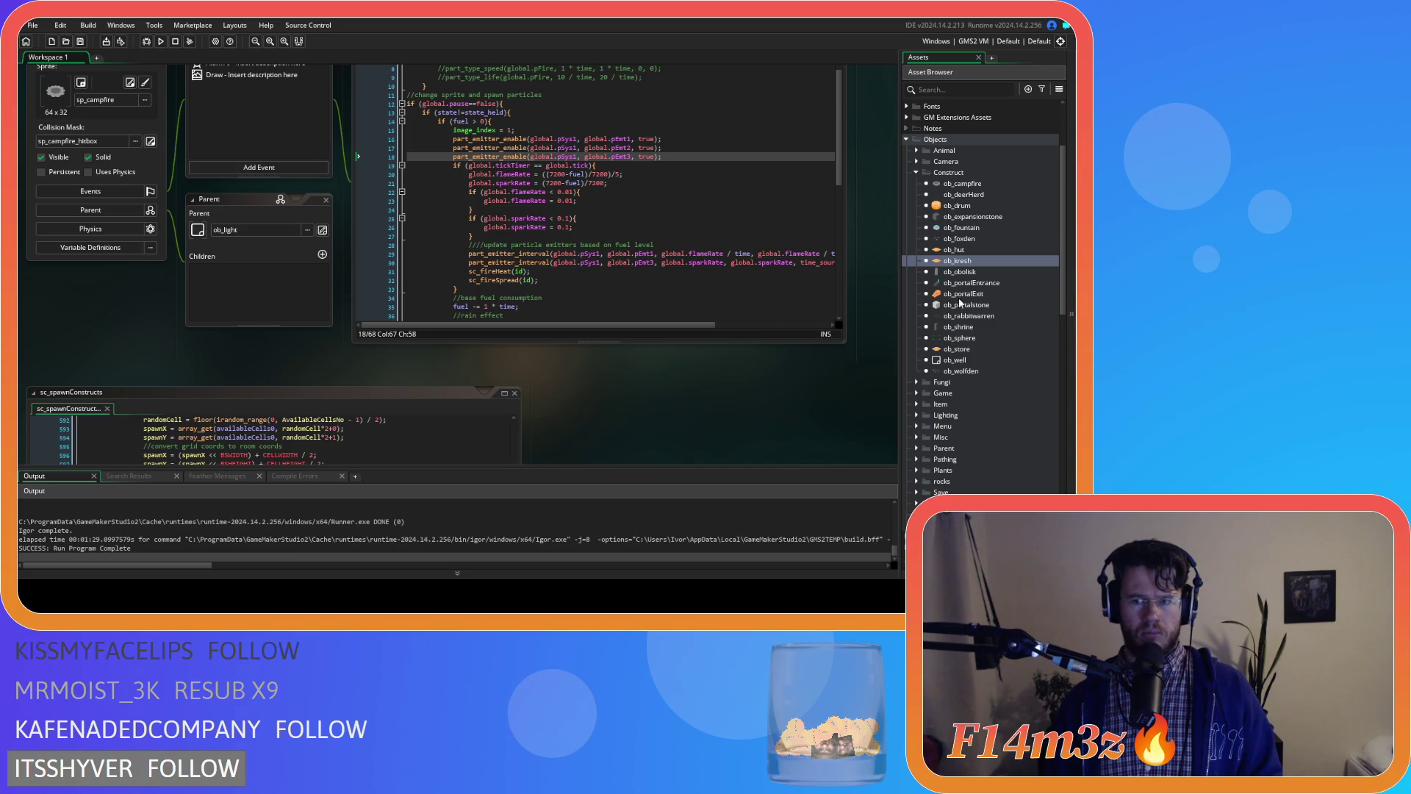
pyautogui.doubleClick(966, 251)
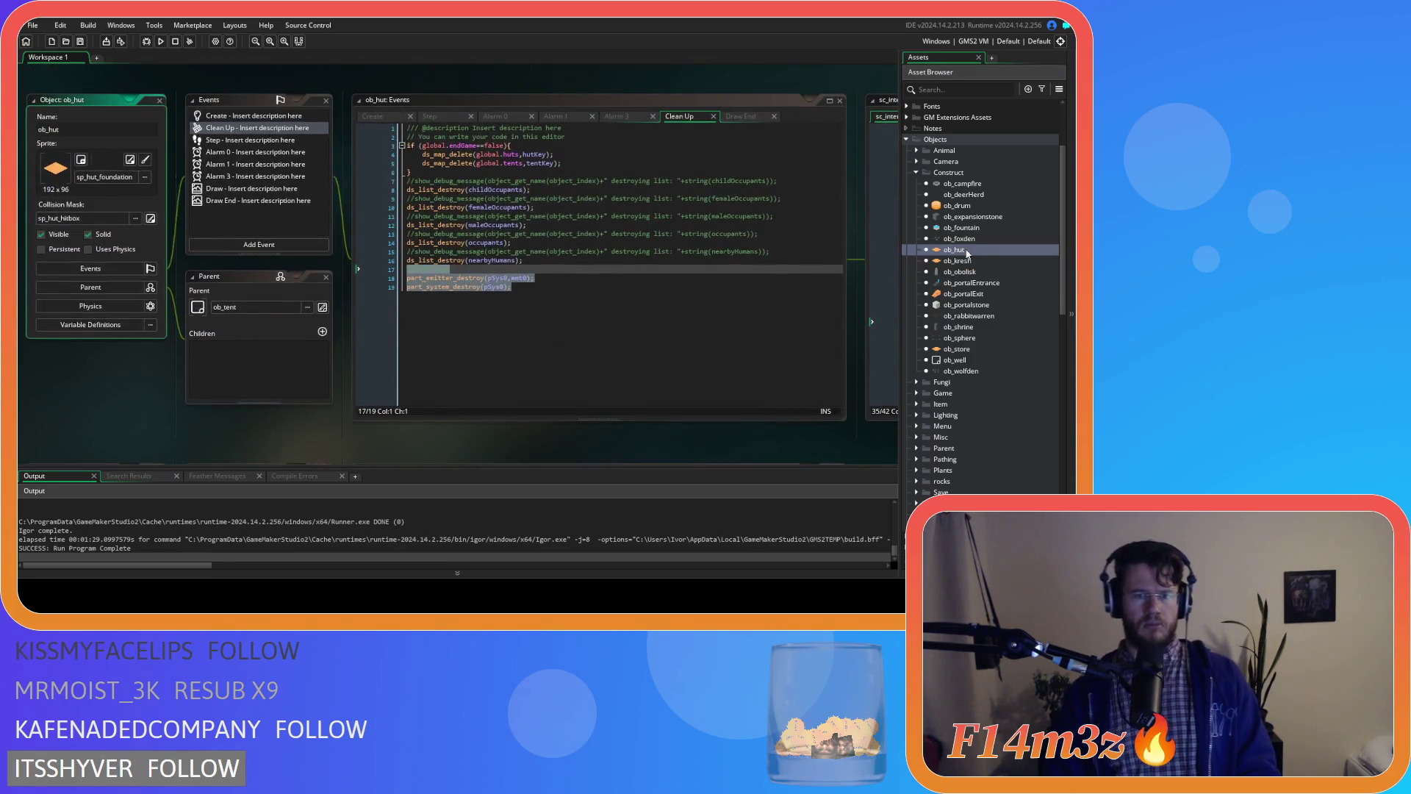
pyautogui.click(607, 279)
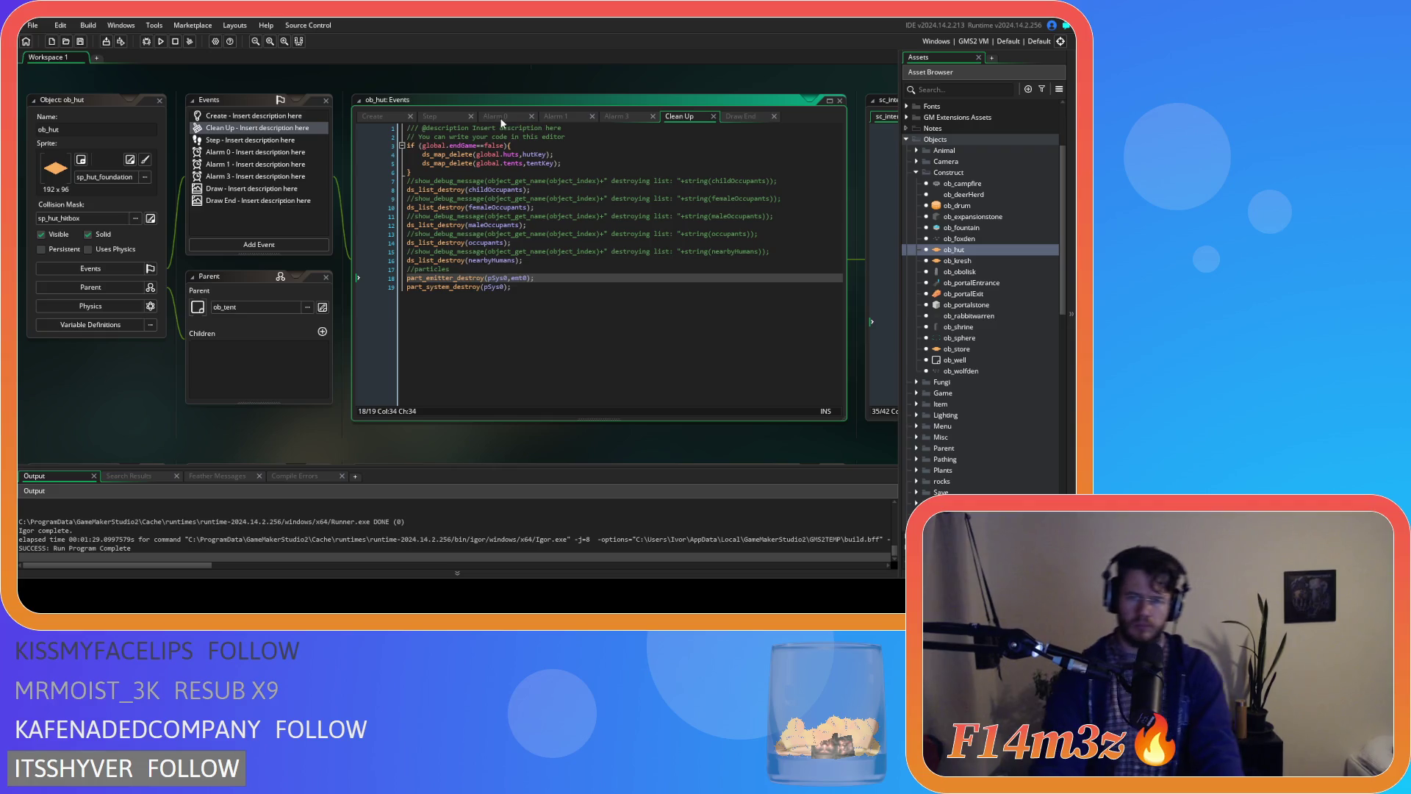
pyautogui.click(433, 116)
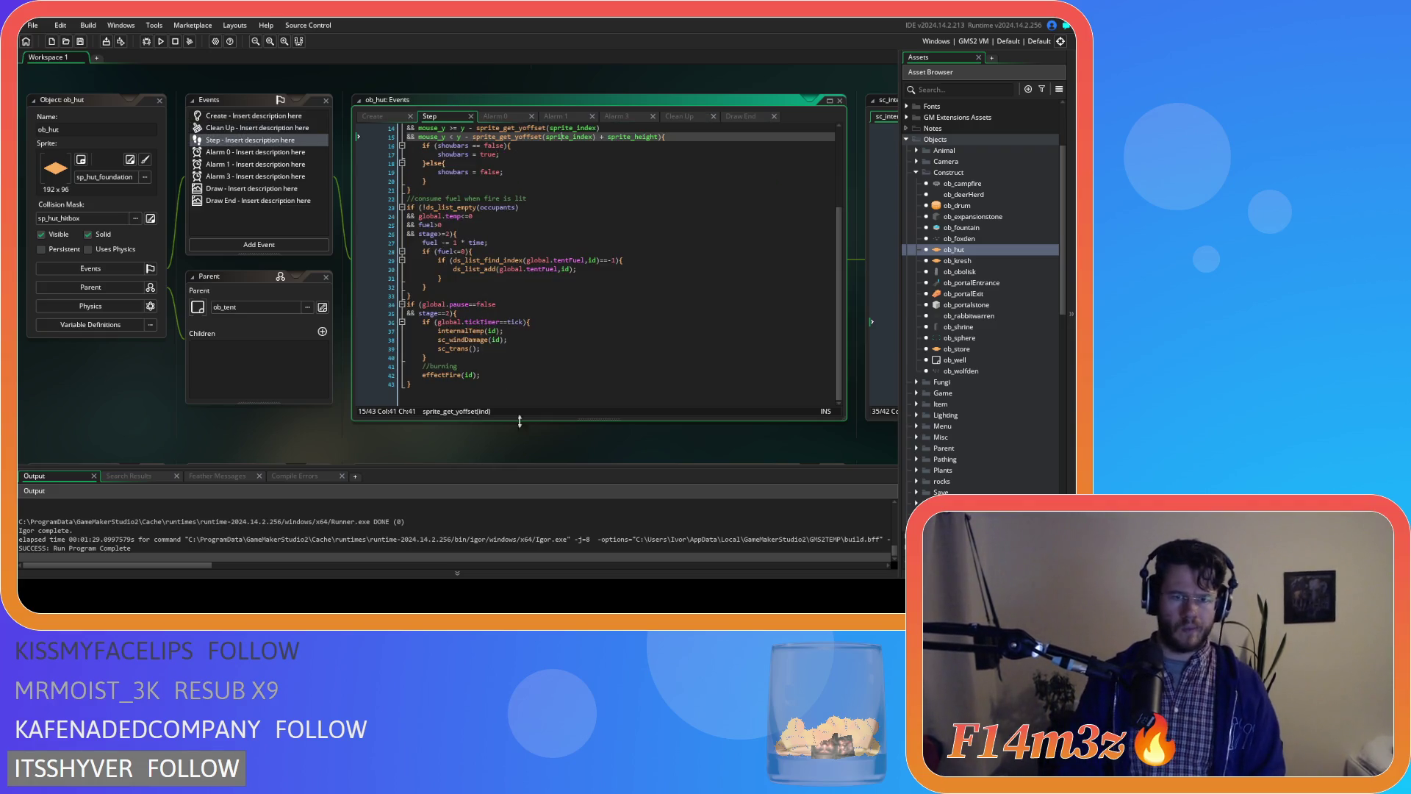
pyautogui.click(582, 349)
pyautogui.click(582, 330)
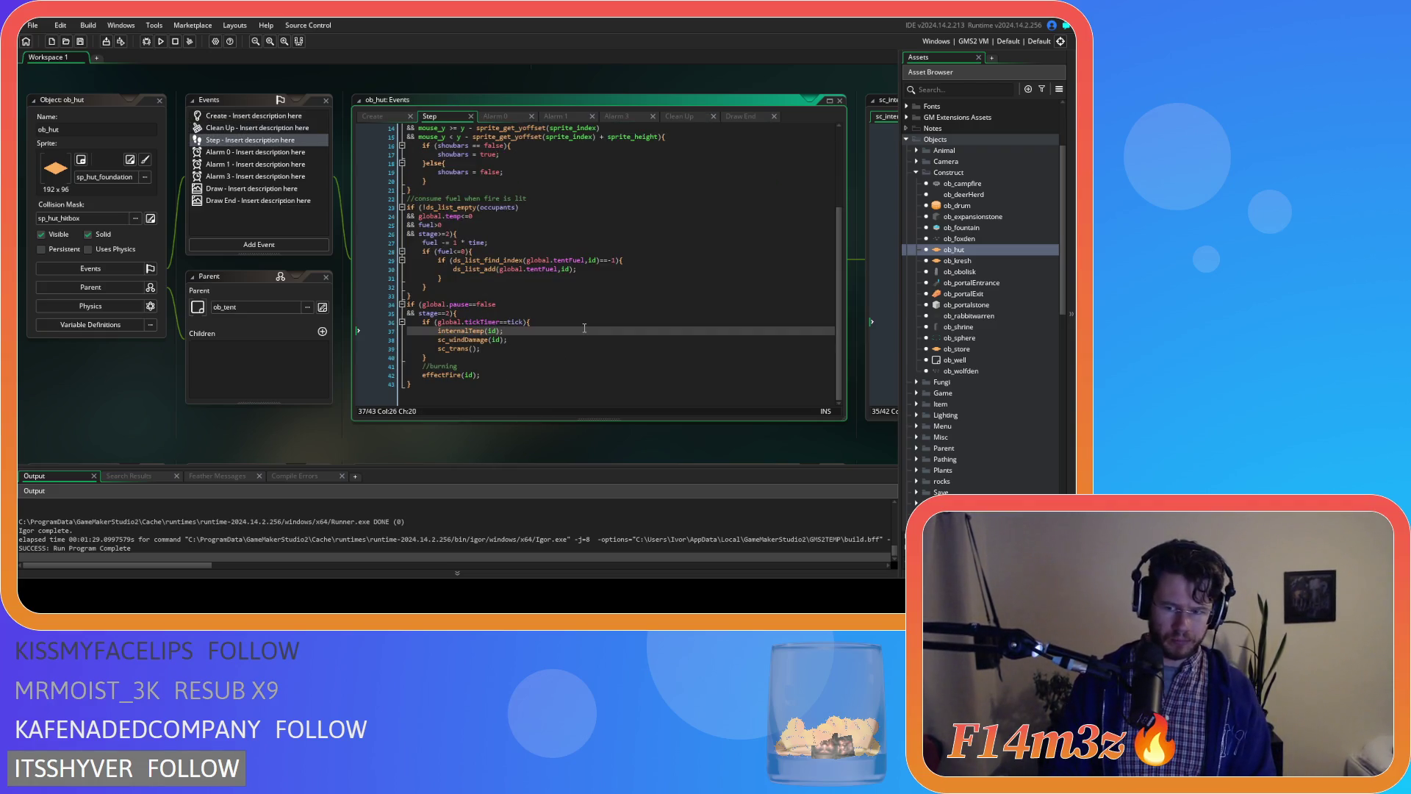
pyautogui.click(597, 321)
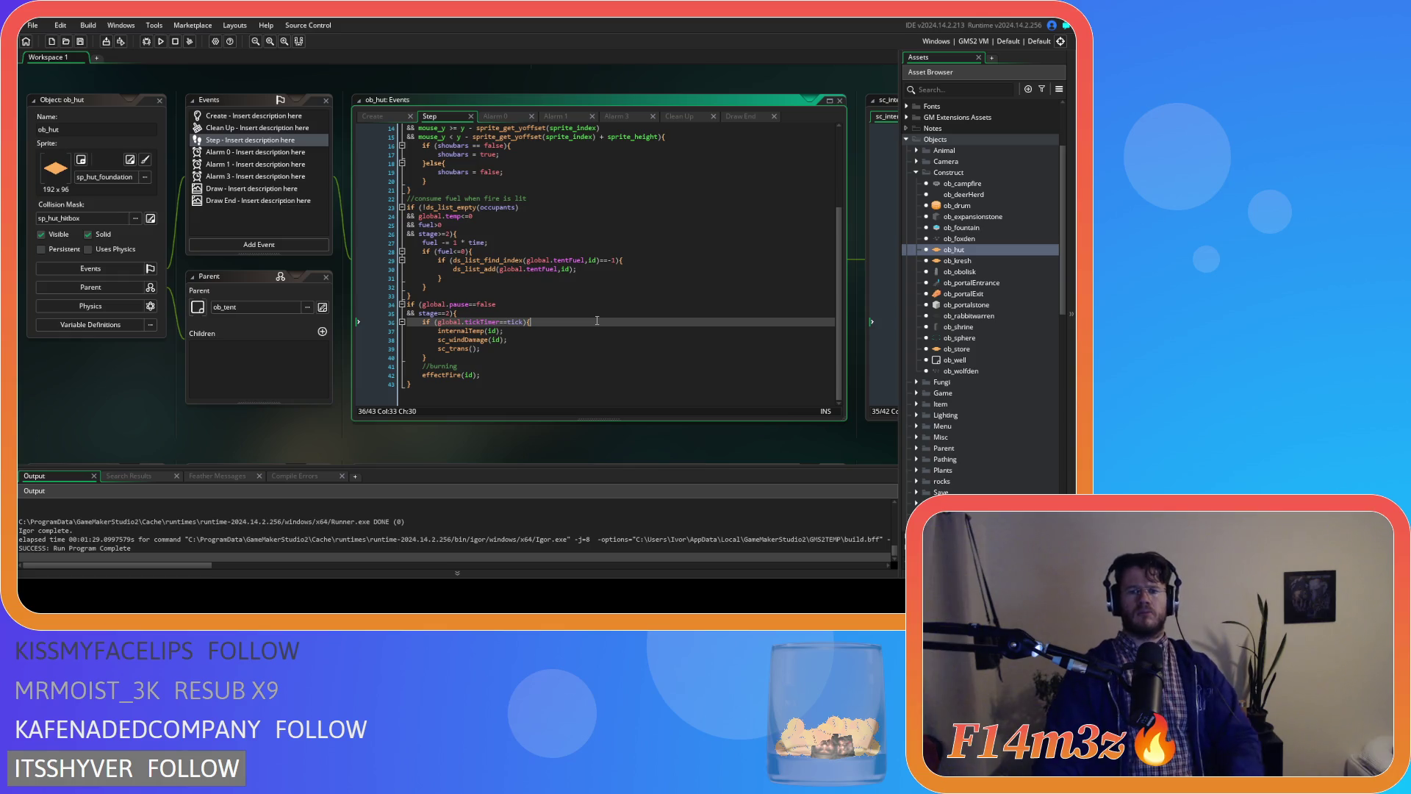
pyautogui.moveTo(577, 444); pyautogui.dragTo(26, 452)
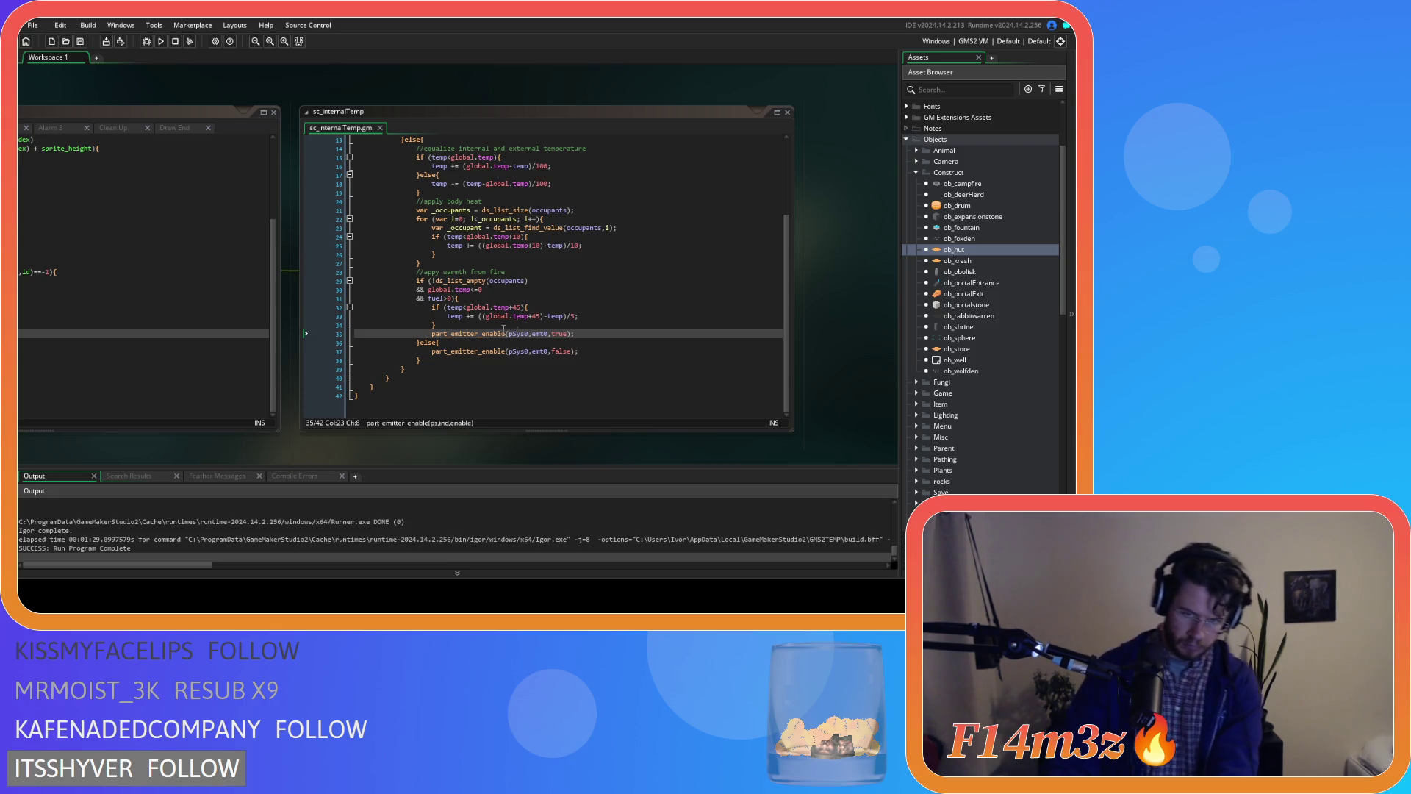
# - Comment out part_emitter_enable(pSys0,emt0,true) with Ctrl+K and select the else-branch false call
pyautogui.click(602, 353)
pyautogui.hotkey('ctrl', 'k')
pyautogui.press('Down')
pyautogui.press('Down')
pyautogui.press('Home')
pyautogui.hotkey('shift', 'End')
pyautogui.click(342, 475)
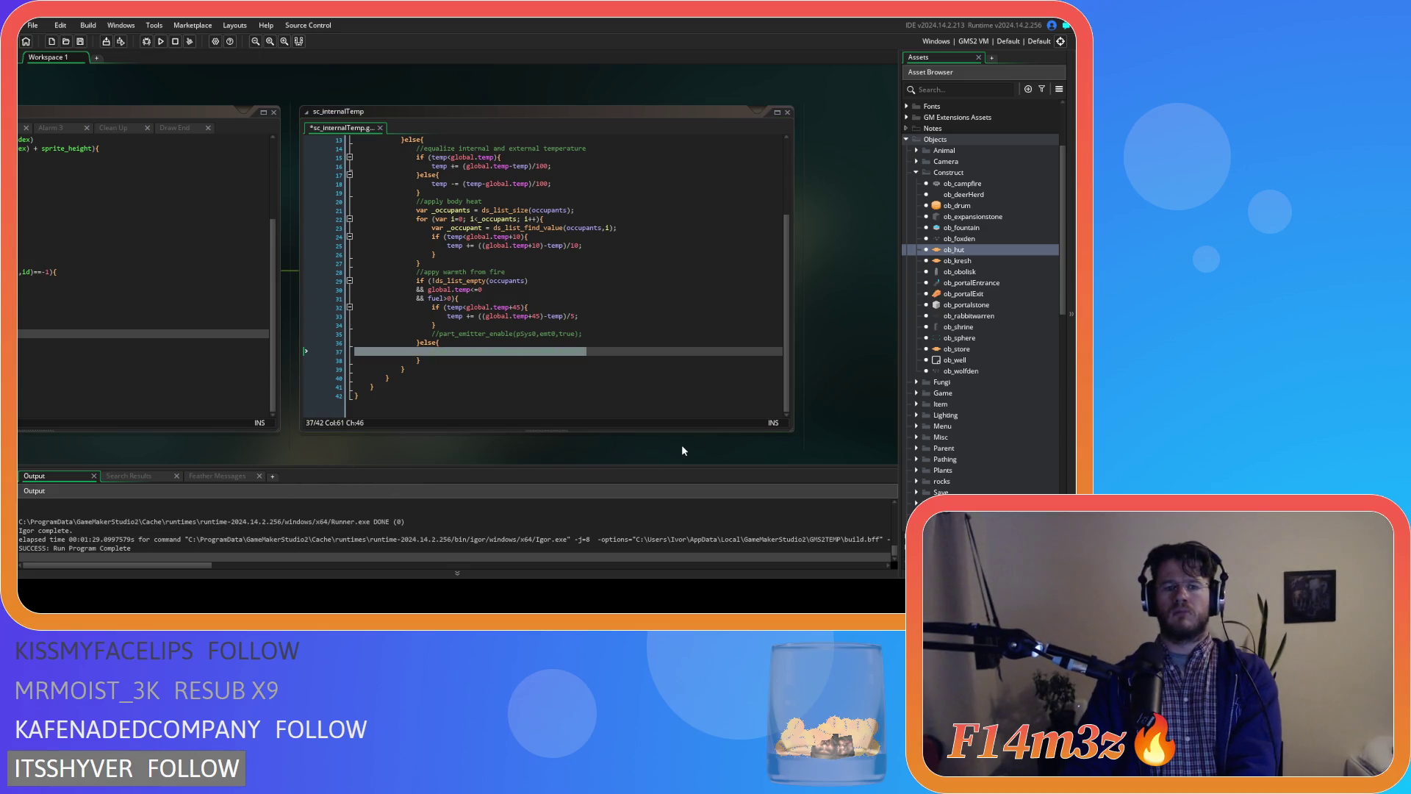
# - Inspect ob_hut's emitter-enable and interval arguments on lines 69–70, then return to sc_internalTemp
pyautogui.moveTo(434, 448); pyautogui.dragTo(841, 423)
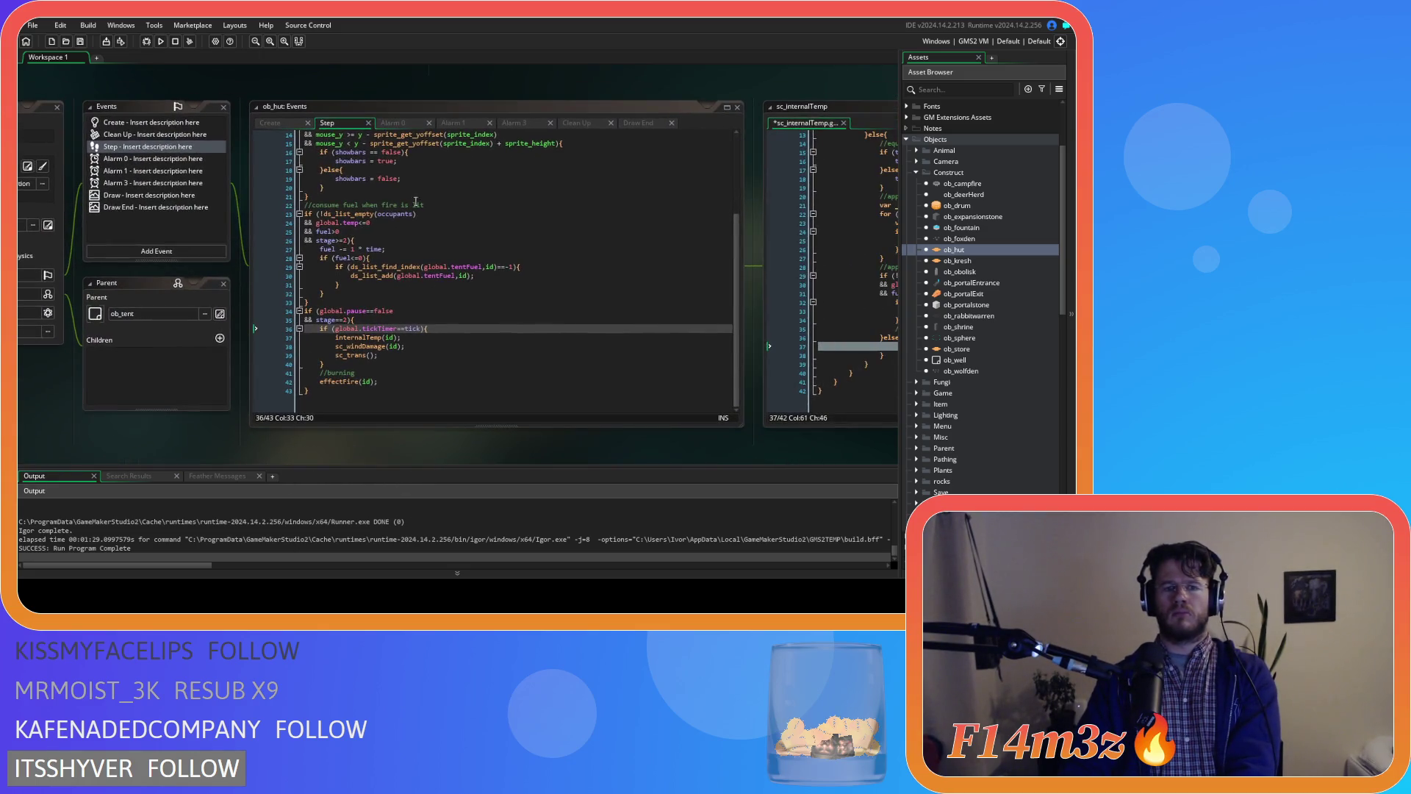
pyautogui.click(268, 125)
pyautogui.moveTo(164, 412)
pyautogui.mouseDown()
pyautogui.moveTo(374, 413)
pyautogui.moveTo(161, 422)
pyautogui.mouseUp()
pyautogui.click(433, 401)
pyautogui.moveTo(434, 401); pyautogui.dragTo(326, 404)
pyautogui.moveTo(413, 392); pyautogui.dragTo(633, 396)
pyautogui.click(765, 294)
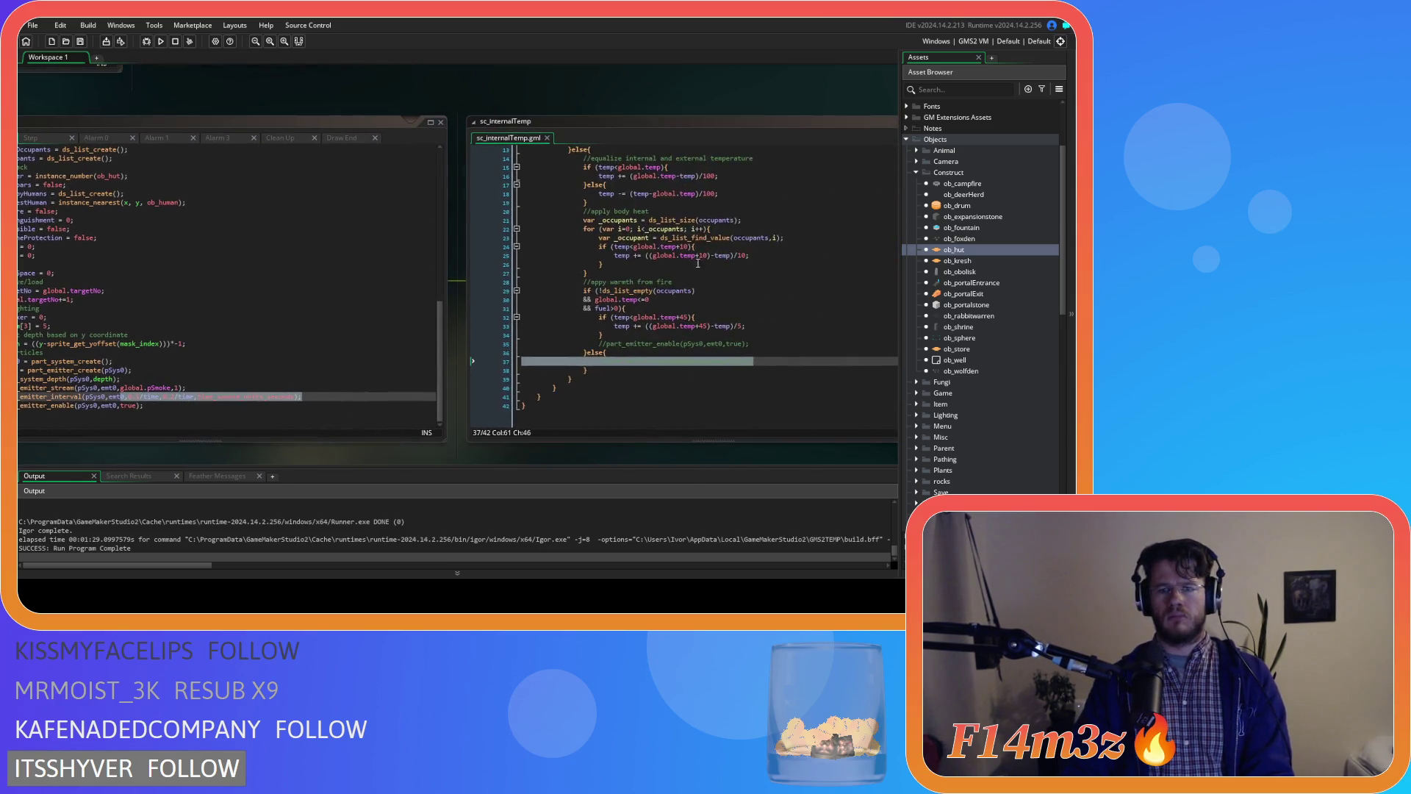
pyautogui.scroll(4, 765, 294)
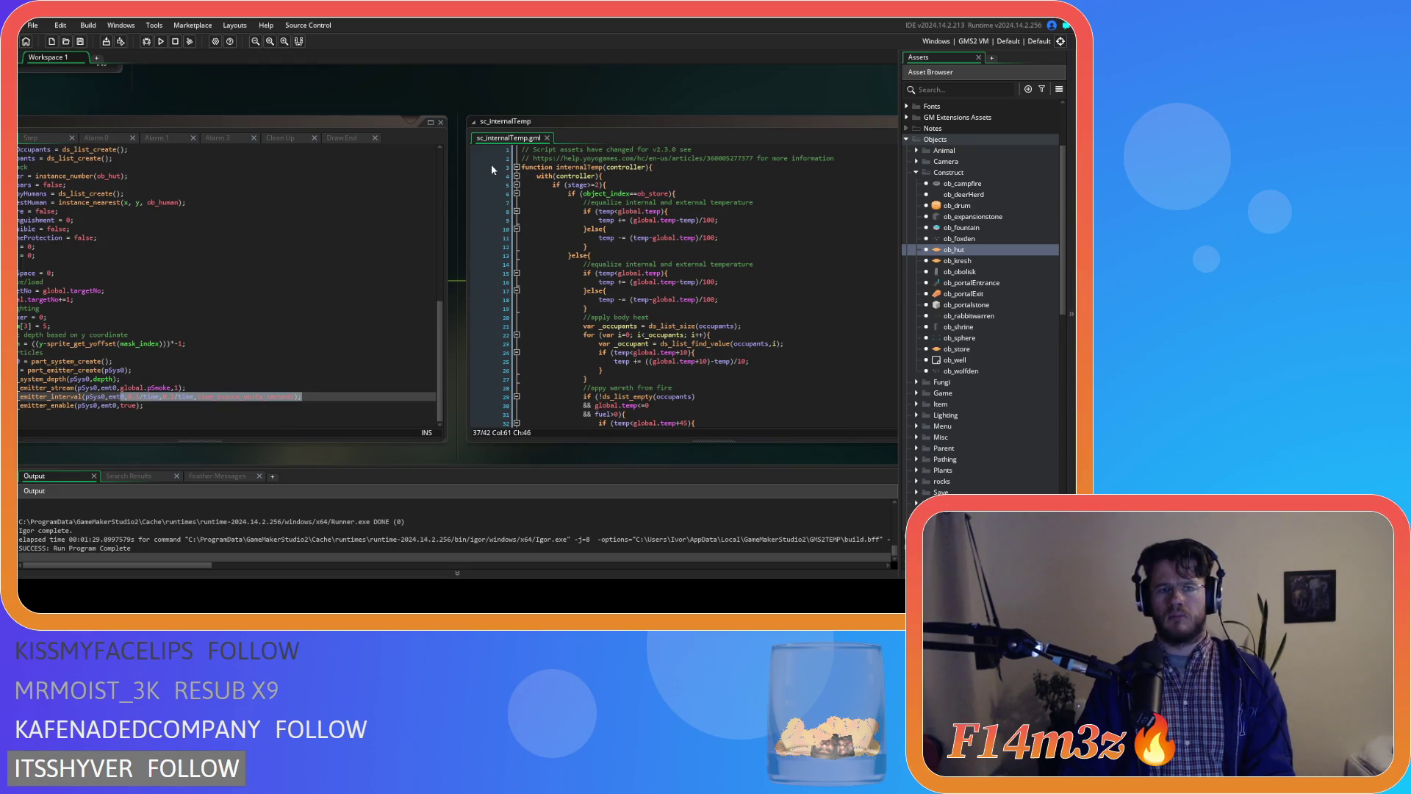
# - Review the part_emitter_interval line in ob_hut's Step event
pyautogui.moveTo(347, 438); pyautogui.dragTo(514, 427)
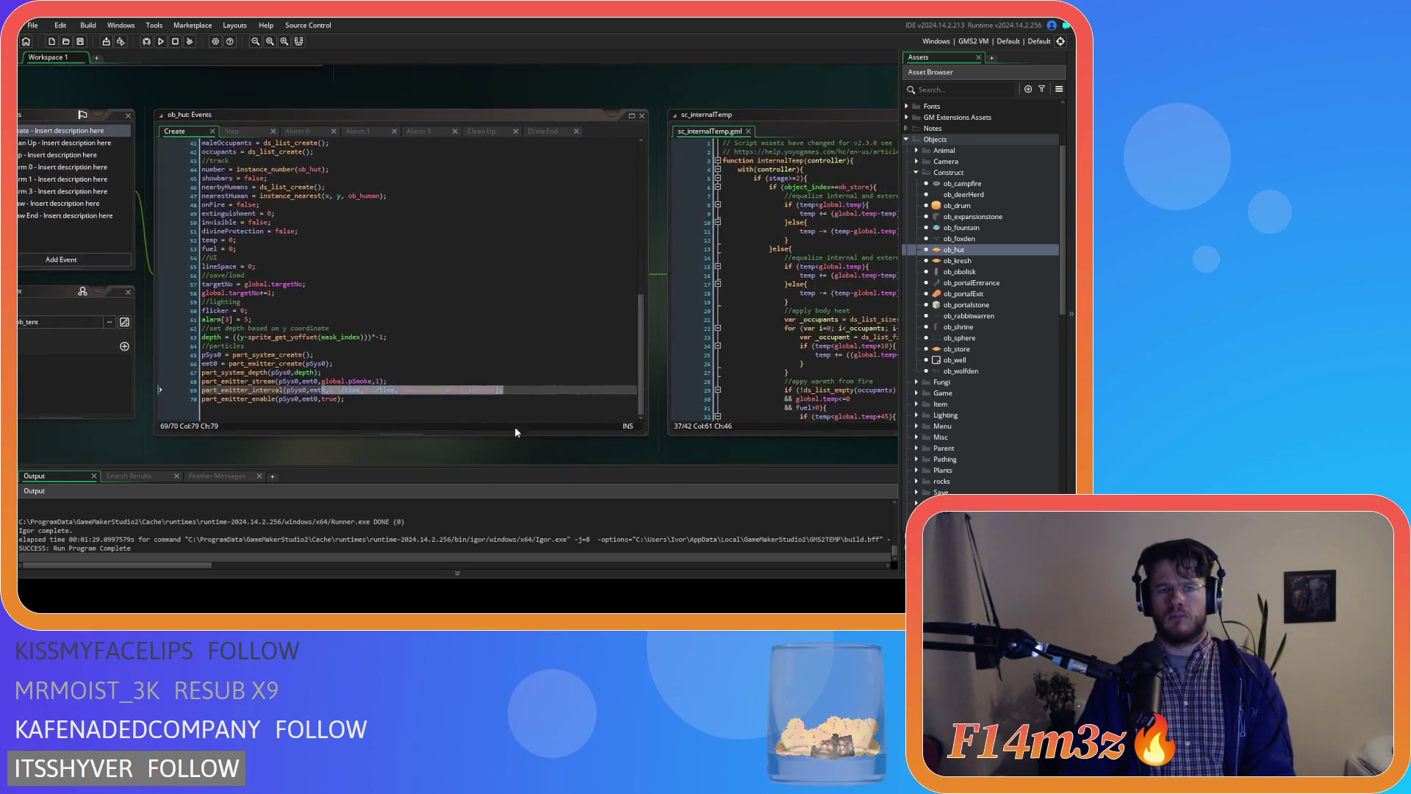
pyautogui.click(234, 131)
pyautogui.moveTo(526, 204); pyautogui.dragTo(216, 212)
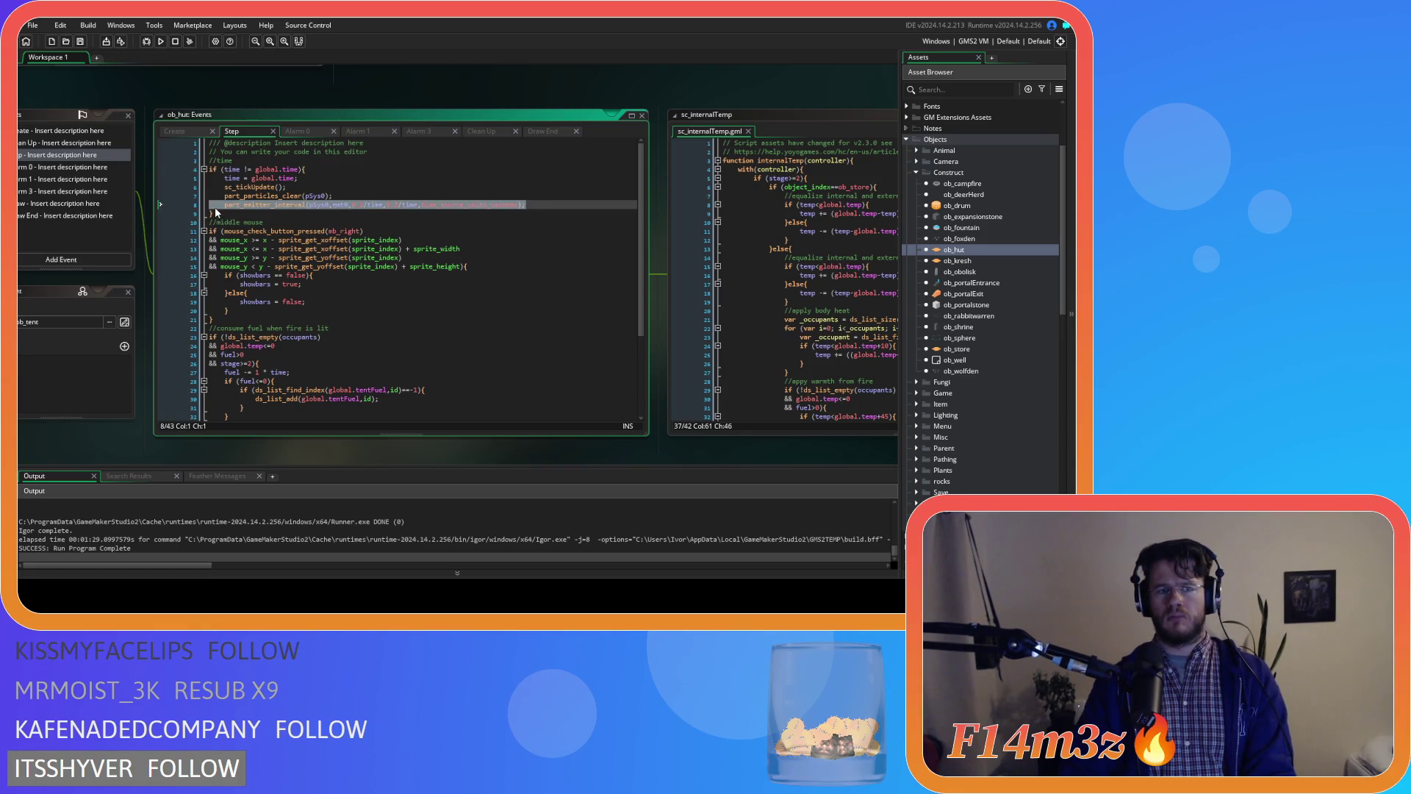
# - Inspect the emitter arguments on line 8 of ob_kresh's Step event and jump to emt0's definition
pyautogui.doubleClick(1029, 261)
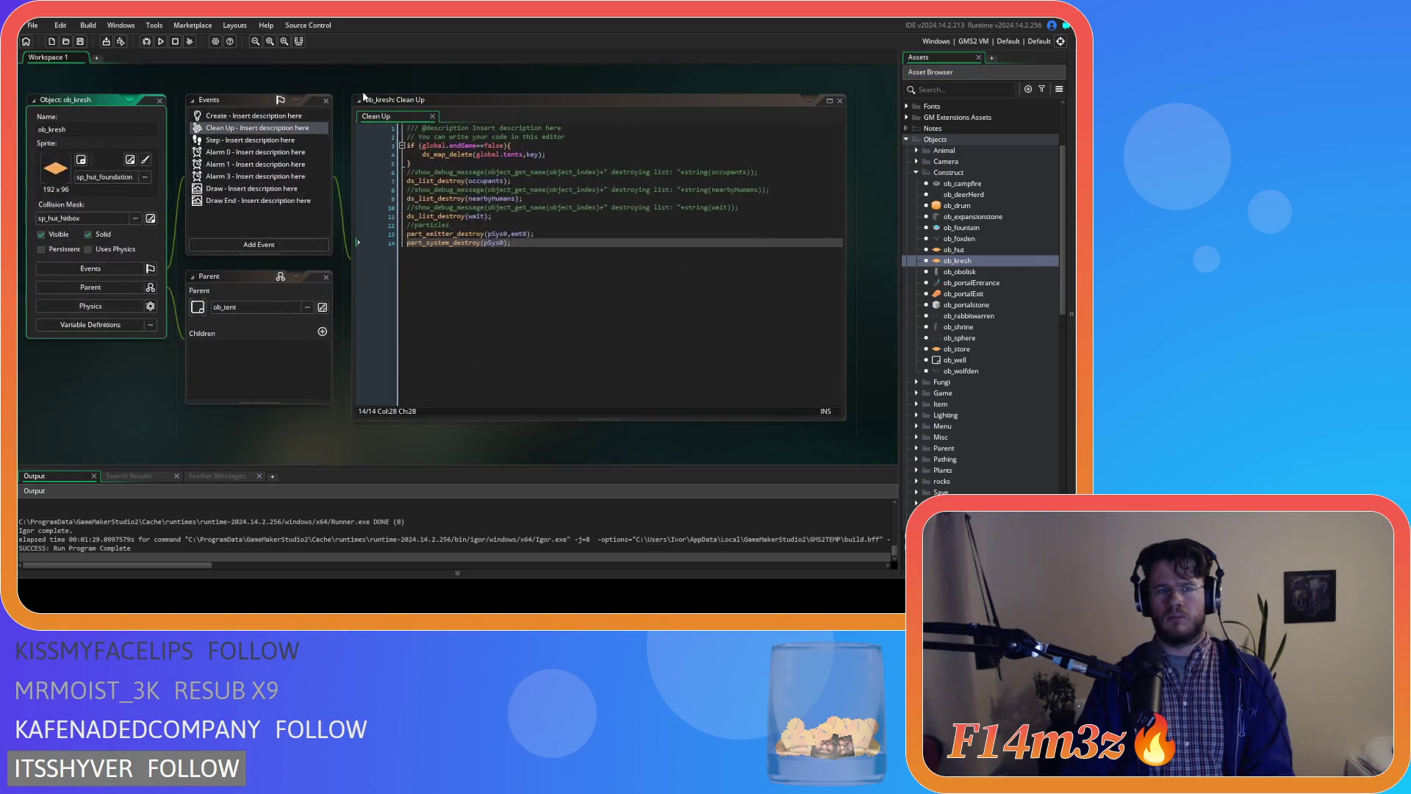
pyautogui.click(250, 140)
pyautogui.moveTo(539, 190); pyautogui.dragTo(752, 186)
pyautogui.click(752, 187)
pyautogui.click(540, 189)
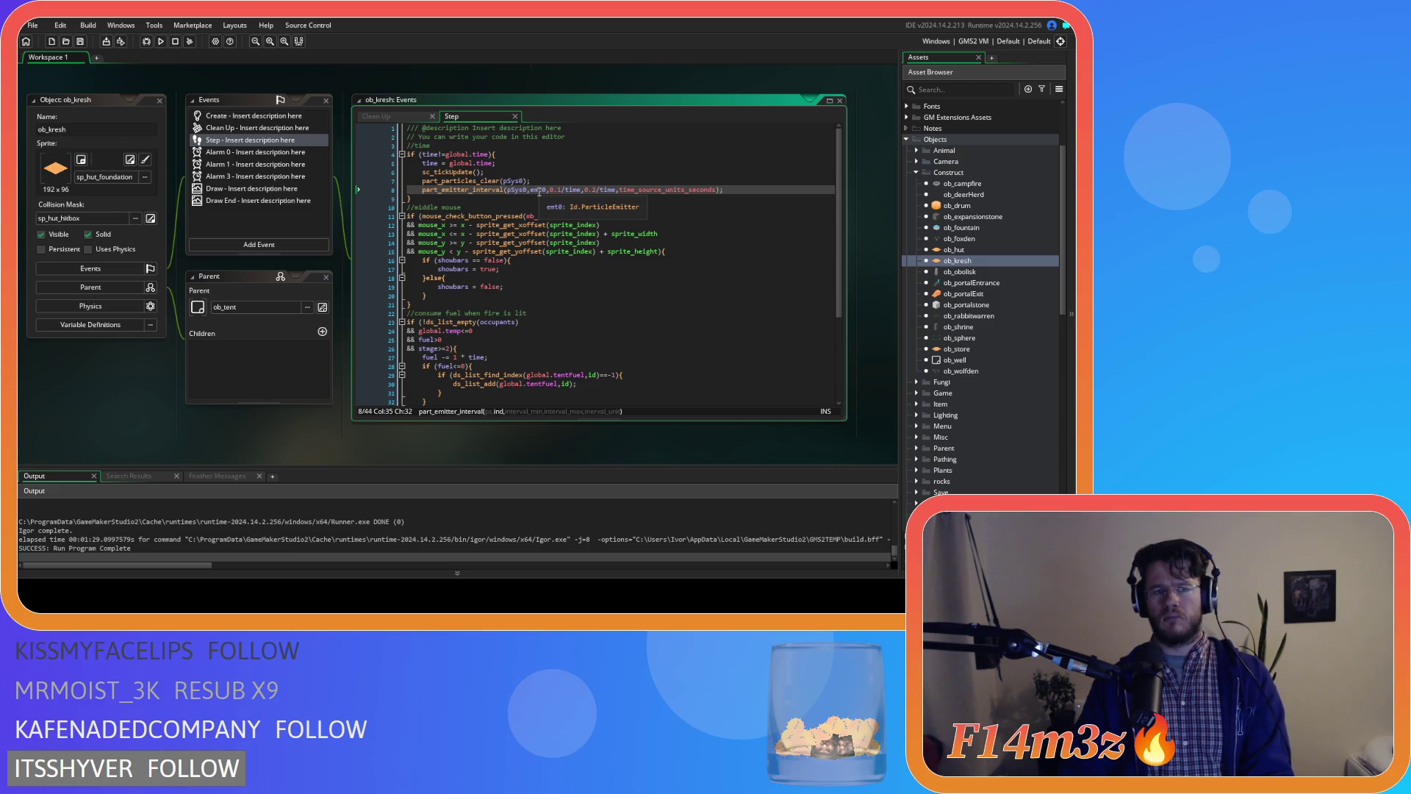
pyautogui.middleClick(539, 189)
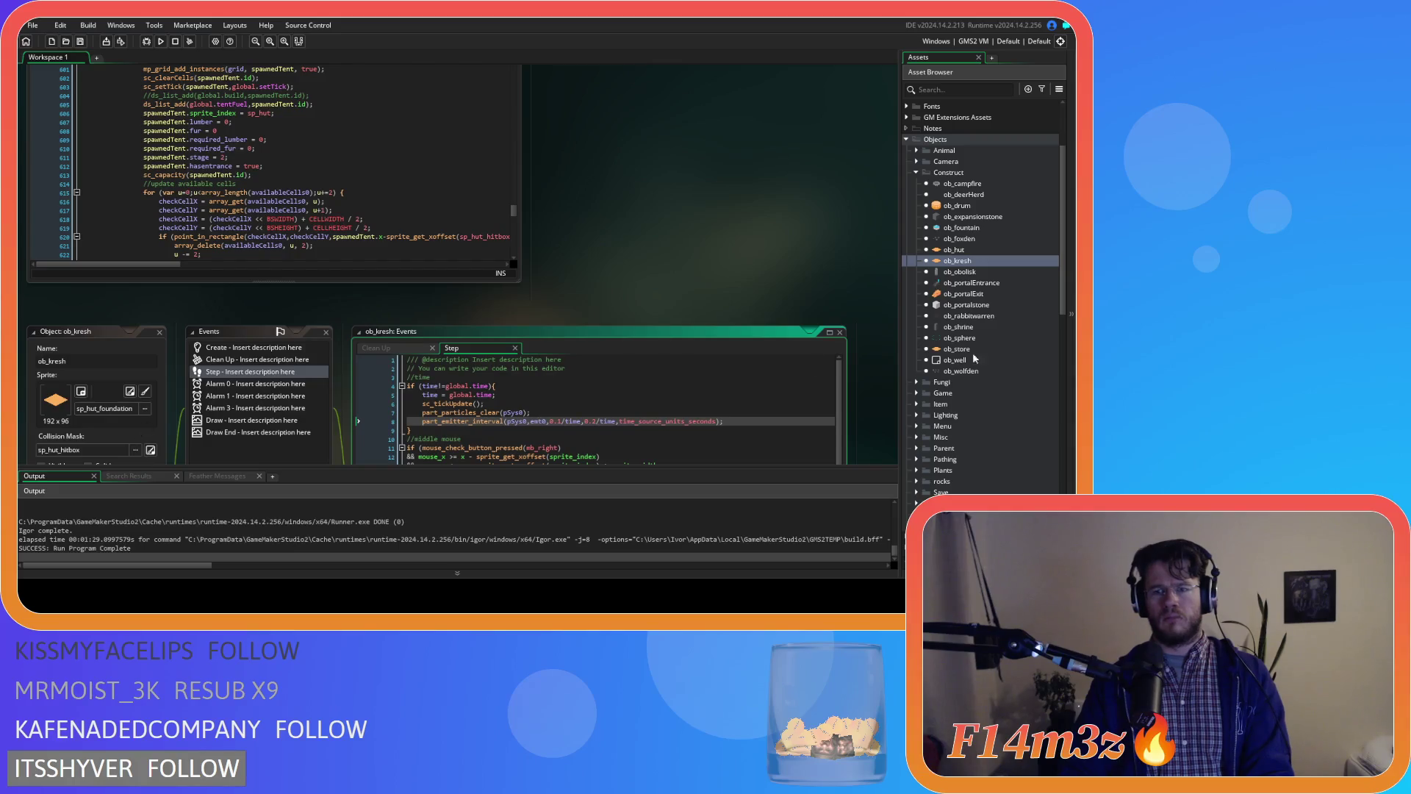
# - Check the emitter interval arguments on lines 69-70 of ob_hut's Create event, then build and run with F5
pyautogui.doubleClick(955, 250)
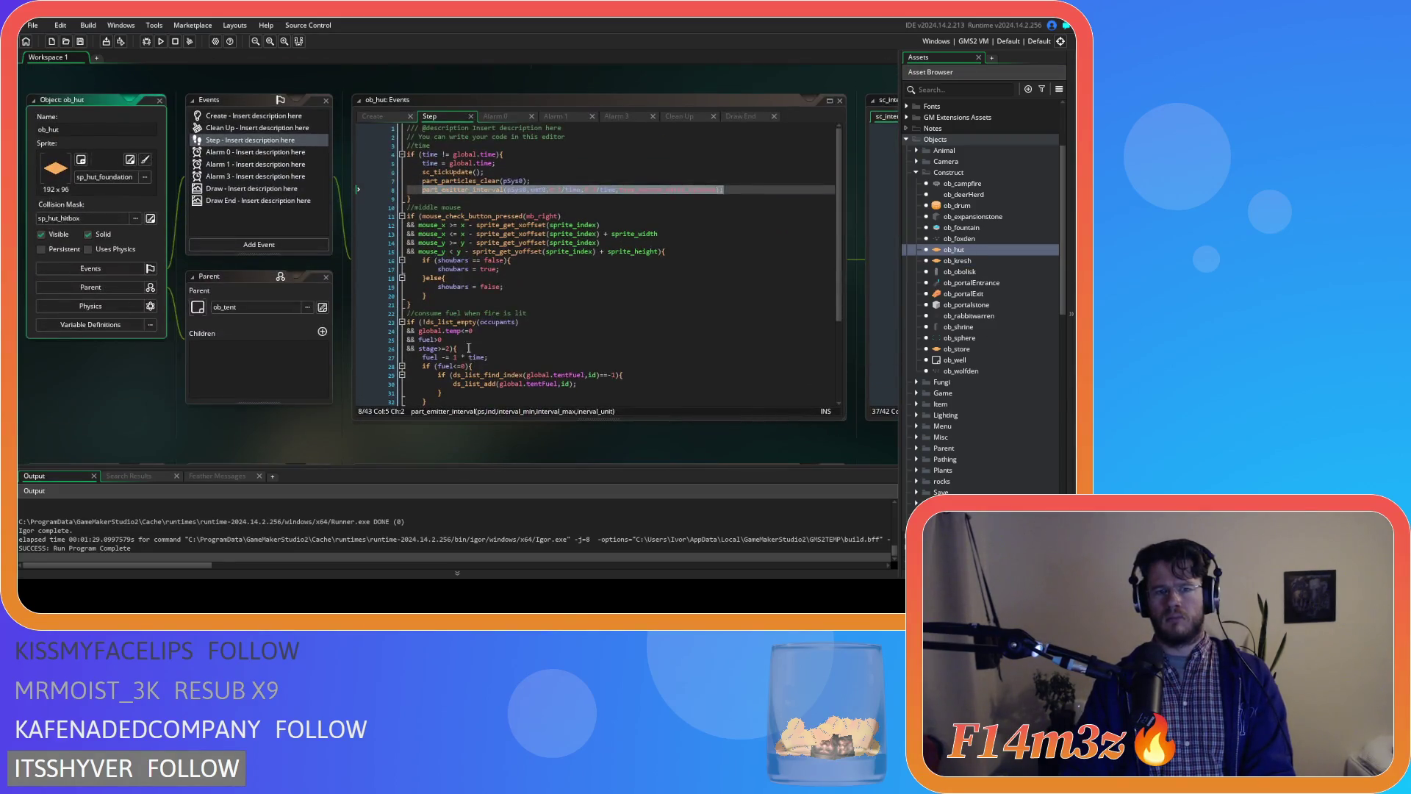
pyautogui.click(374, 115)
pyautogui.click(573, 376)
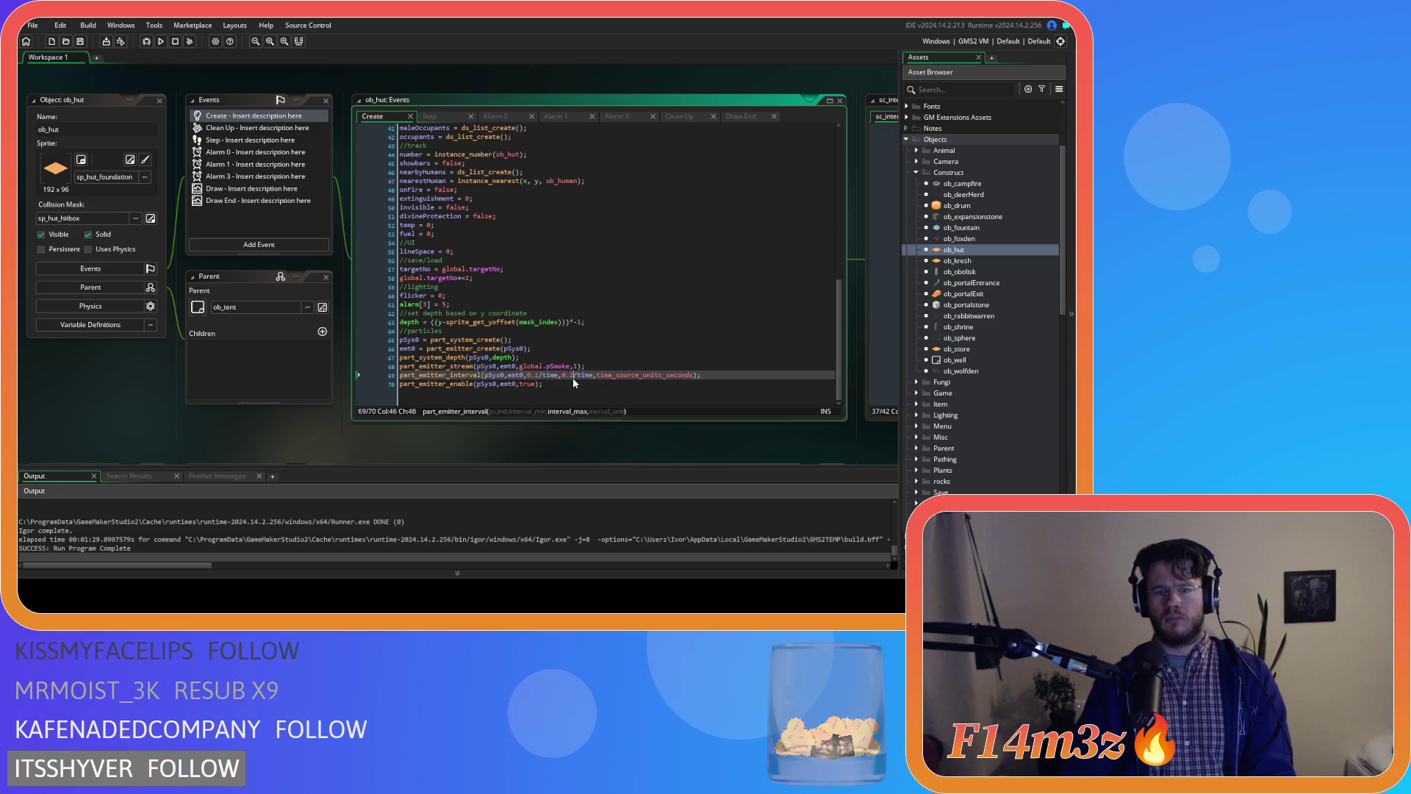
pyautogui.click(573, 384)
pyautogui.press('F5')
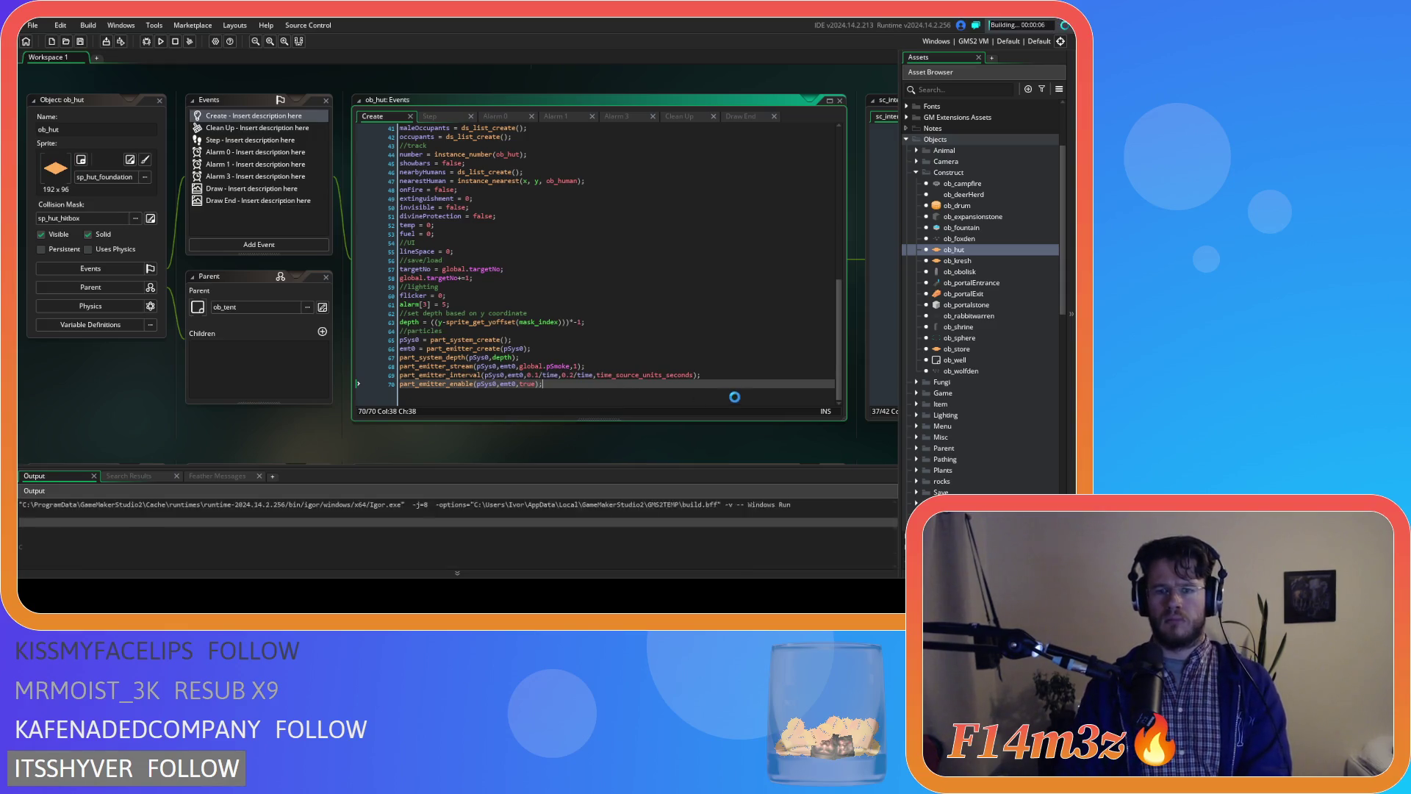
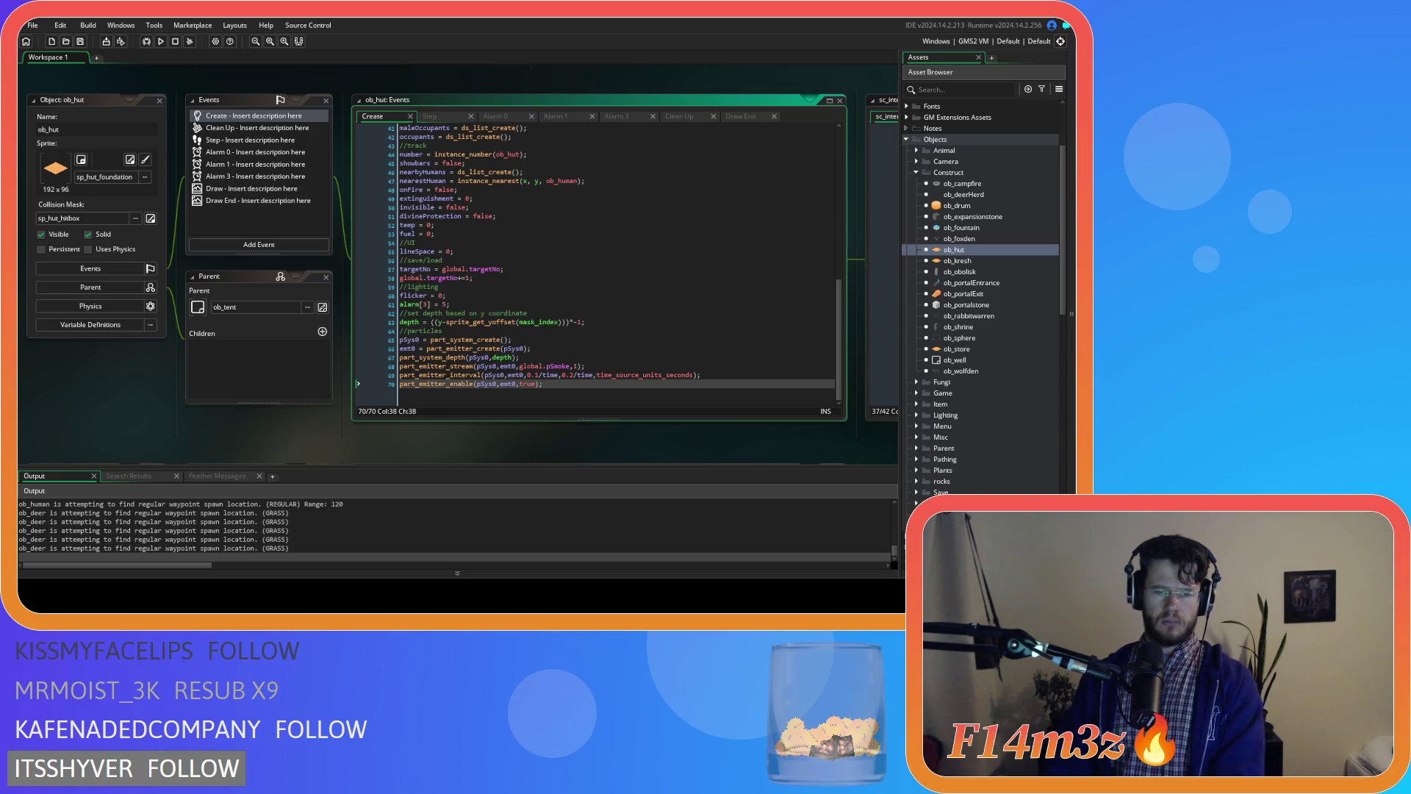
# - Open the ob_kresh object from the Asset Browser to show its Step event code
pyautogui.doubleClick(957, 260)
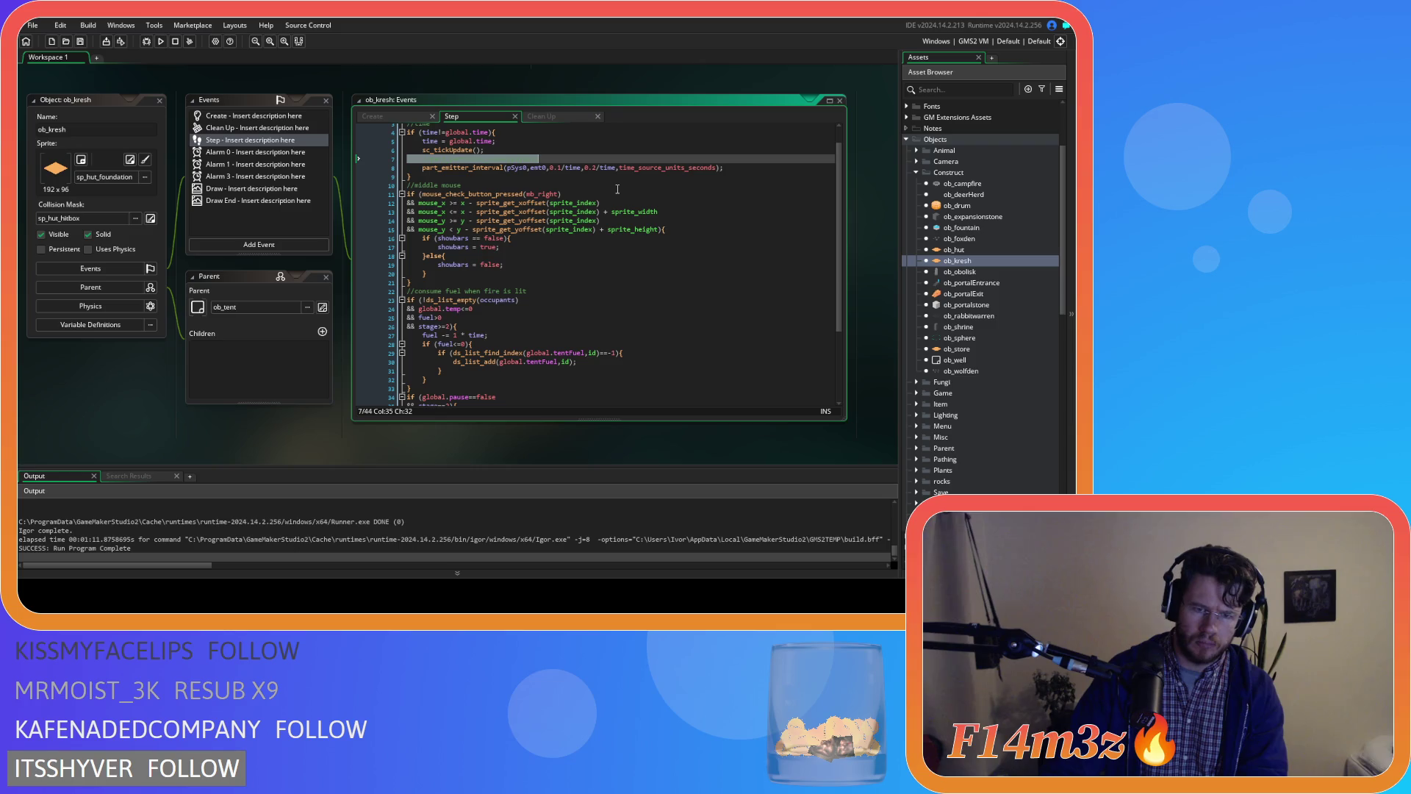
# - Expand the Loading scripts folder and open sc_loadTents to view its loadTents function
pyautogui.scroll(-5, 917, 255)
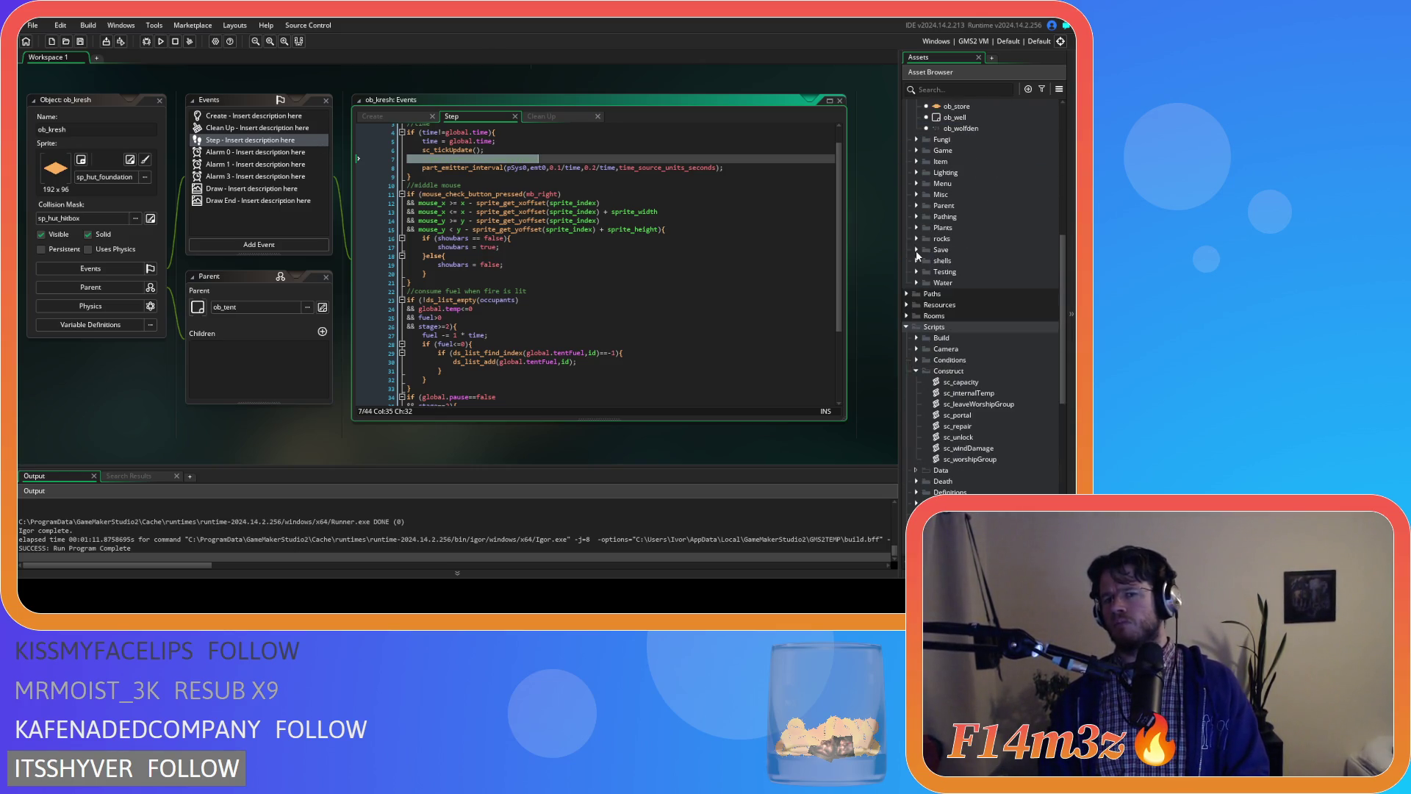
pyautogui.scroll(-7, 917, 255)
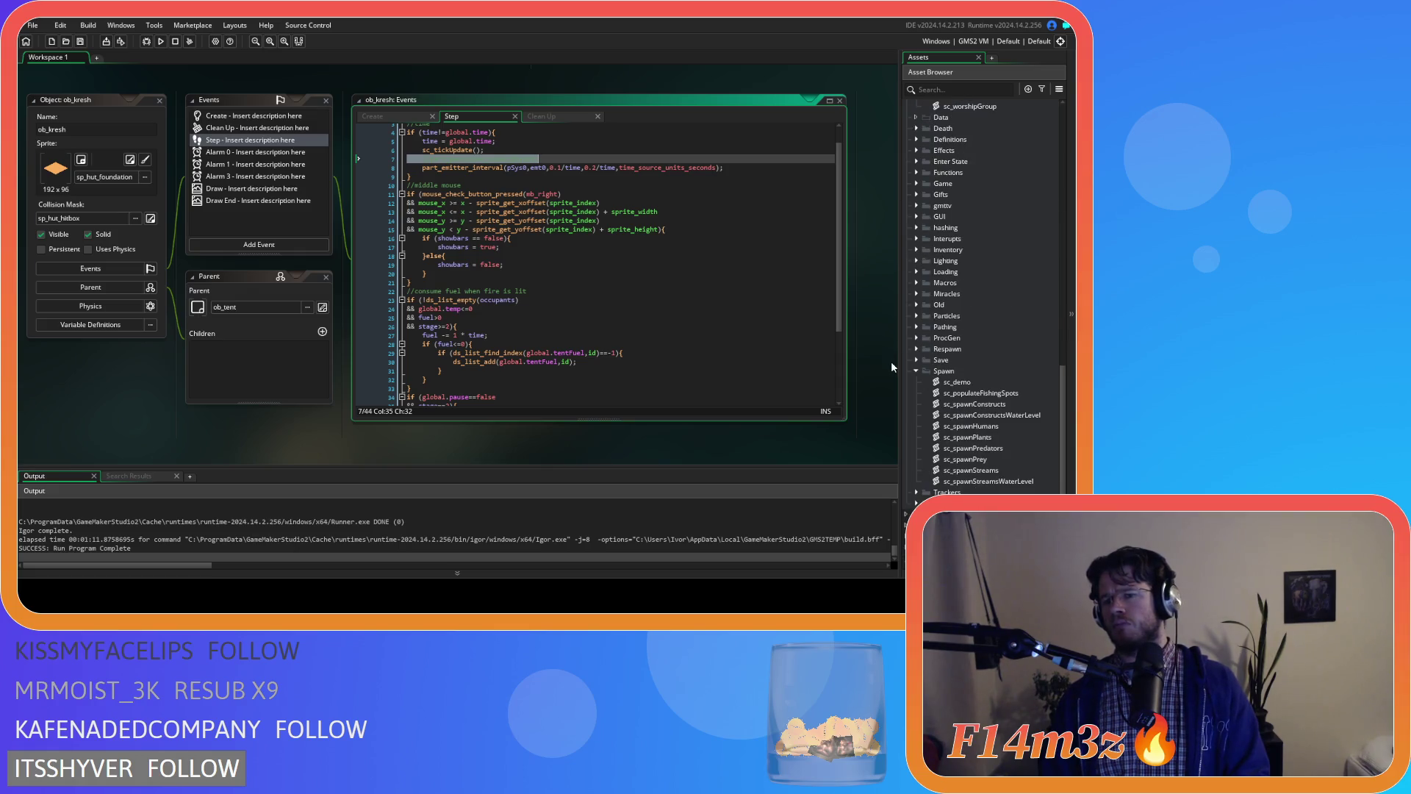
pyautogui.click(919, 272)
pyautogui.scroll(-2, 923, 270)
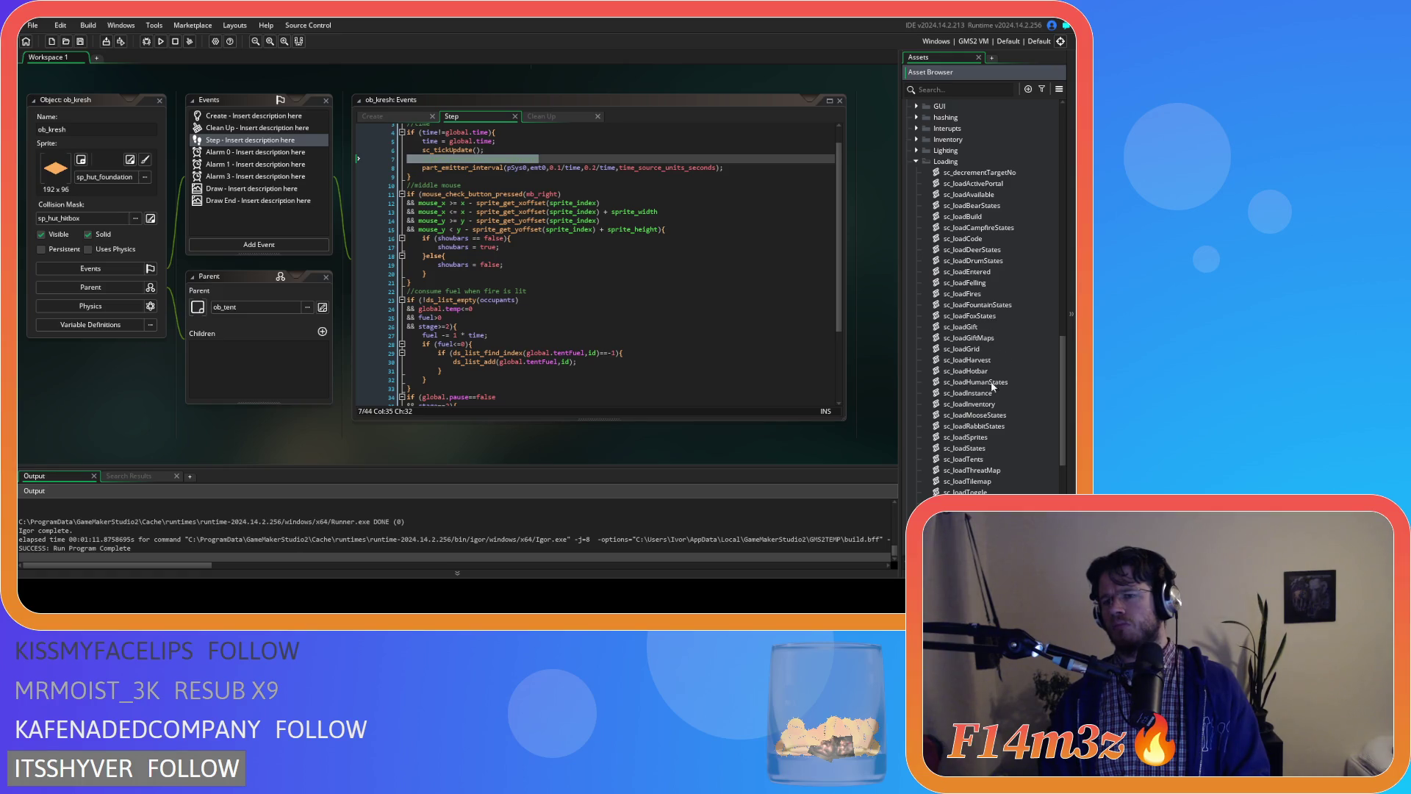
pyautogui.doubleClick(965, 459)
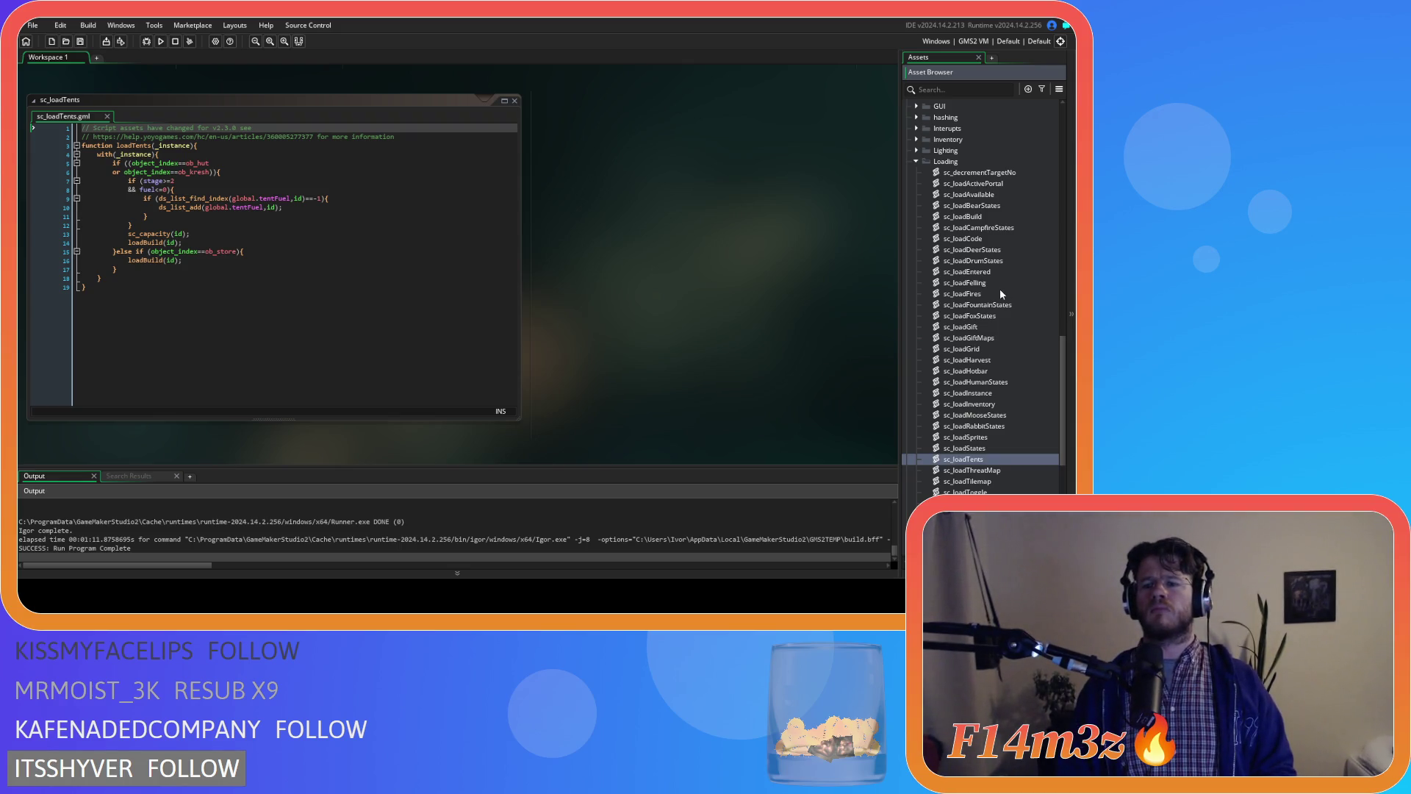
pyautogui.scroll(-9, 1000, 294)
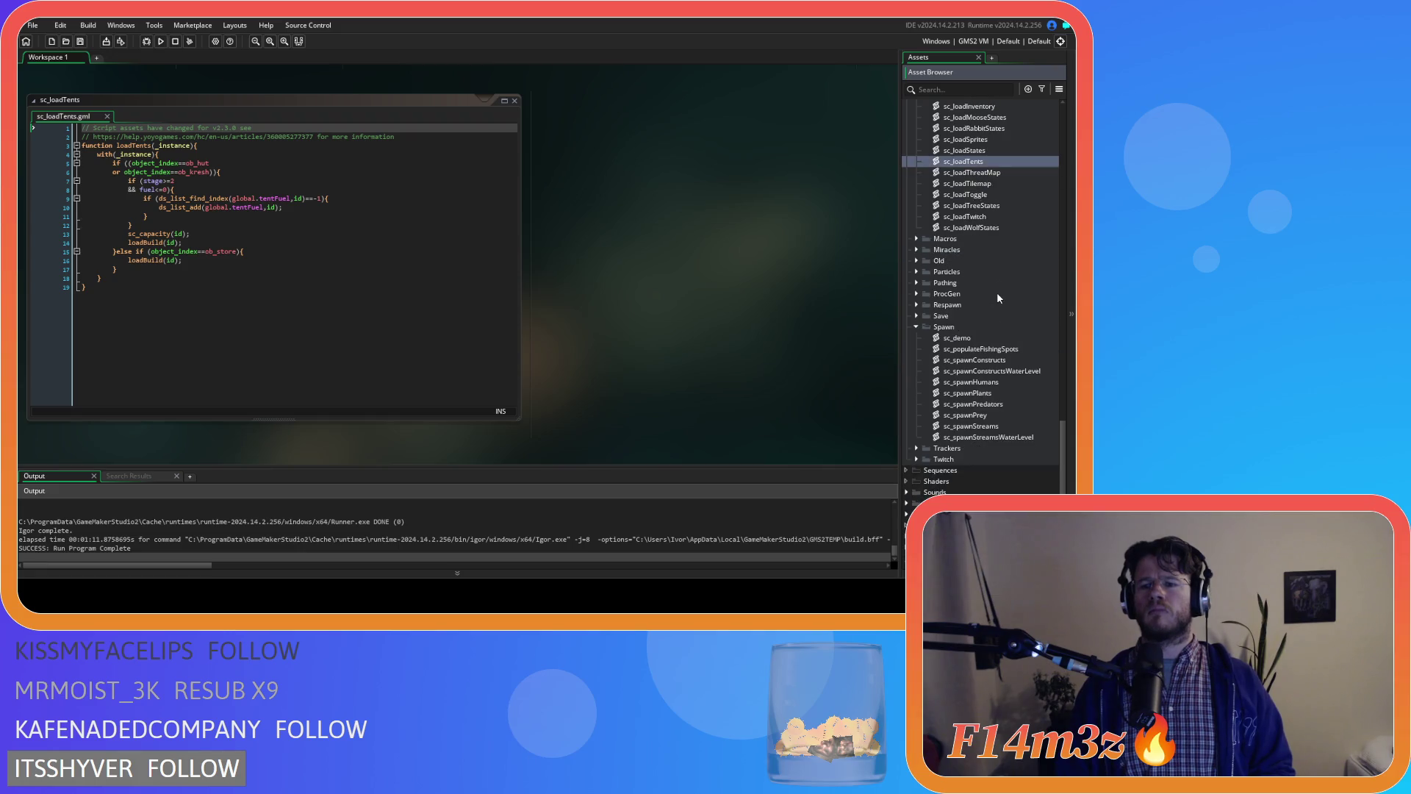
# - Open sc_spawnConstructs and review hut spawning lines 606–613: sprite, stage, hasentrance and sc_capacity
pyautogui.doubleClick(999, 361)
pyautogui.click(476, 312)
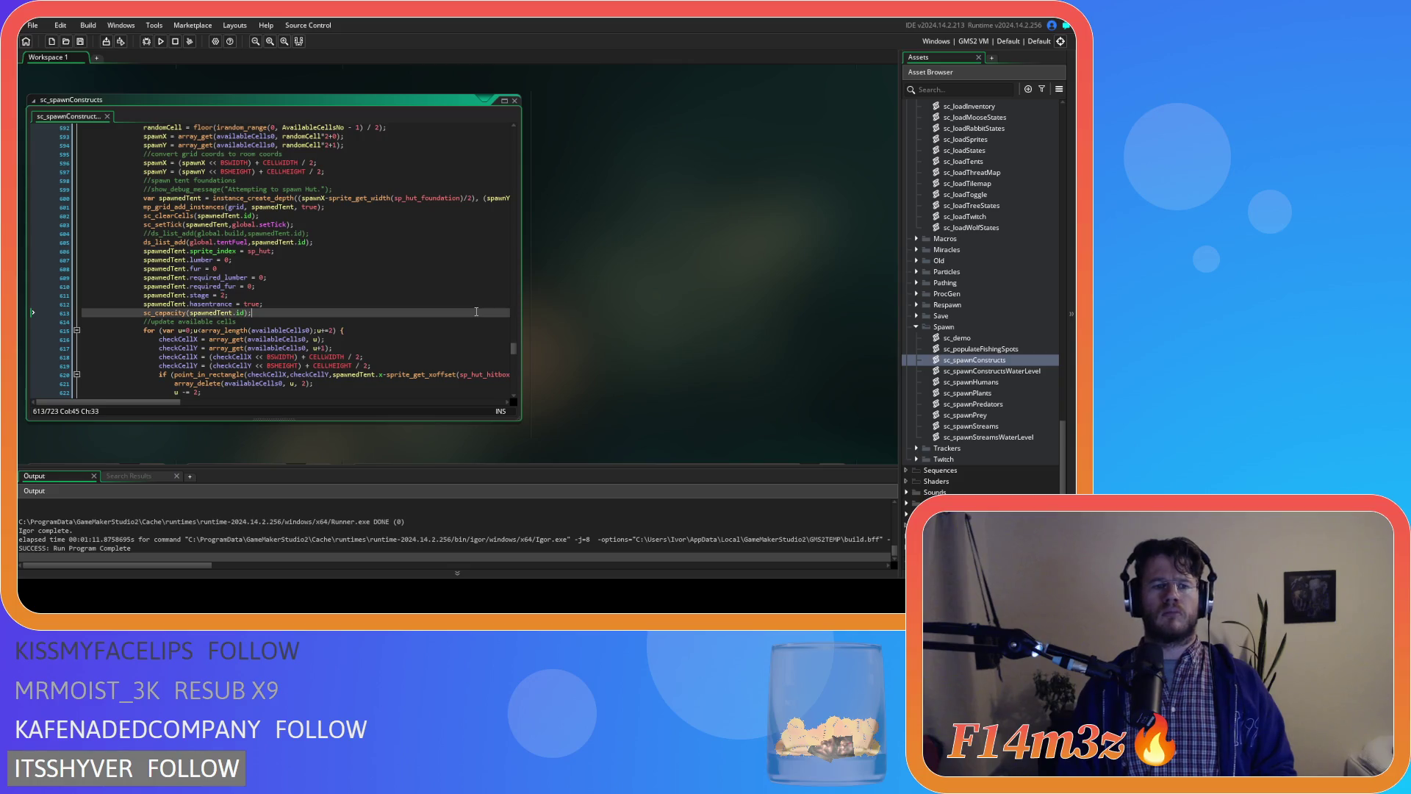
pyautogui.click(446, 251)
pyautogui.press('Down')
pyautogui.press('Down')
pyautogui.press('Down')
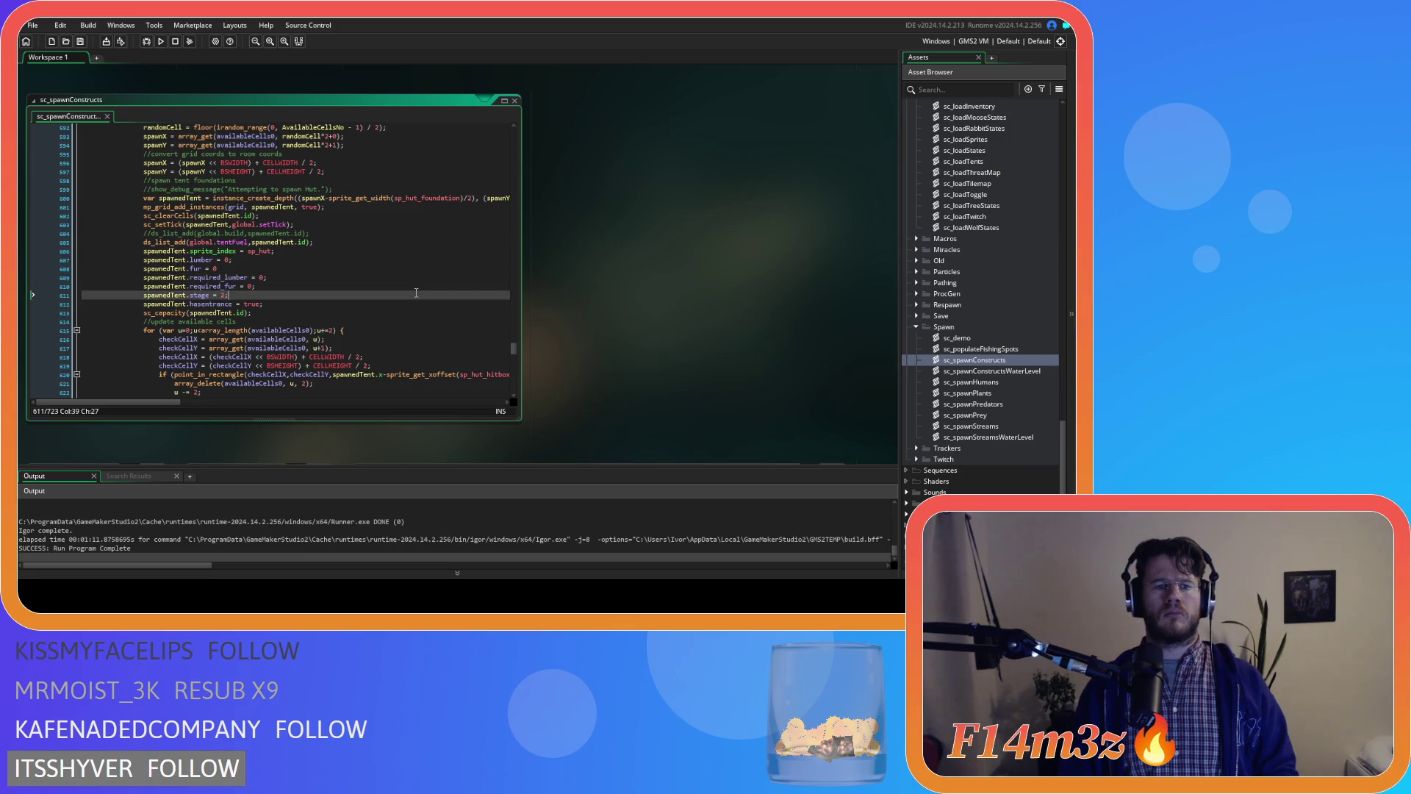
pyautogui.press('Down')
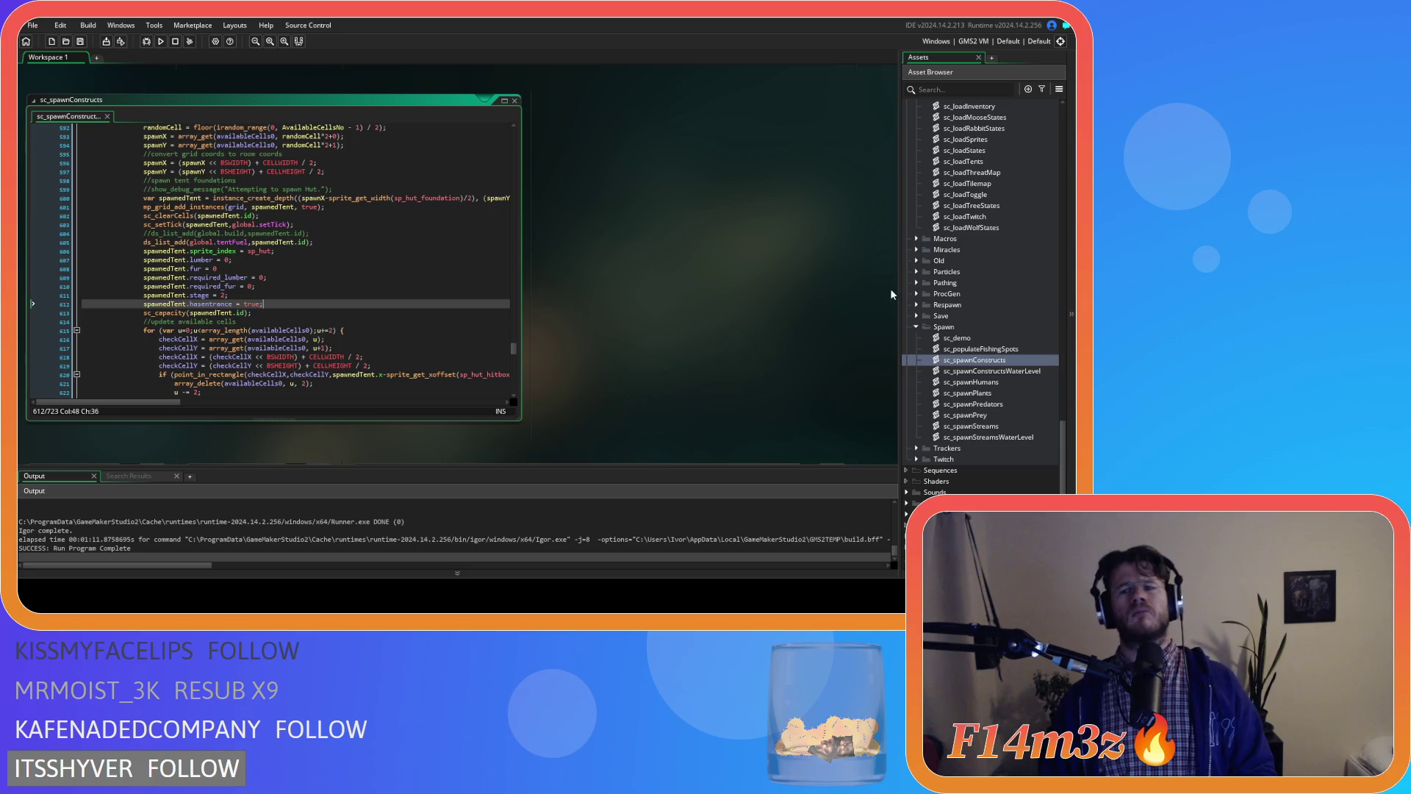
# - Briefly check the Animal objects folder, then build and run the game with F5
pyautogui.scroll(10, 1003, 294)
pyautogui.scroll(15, 1001, 309)
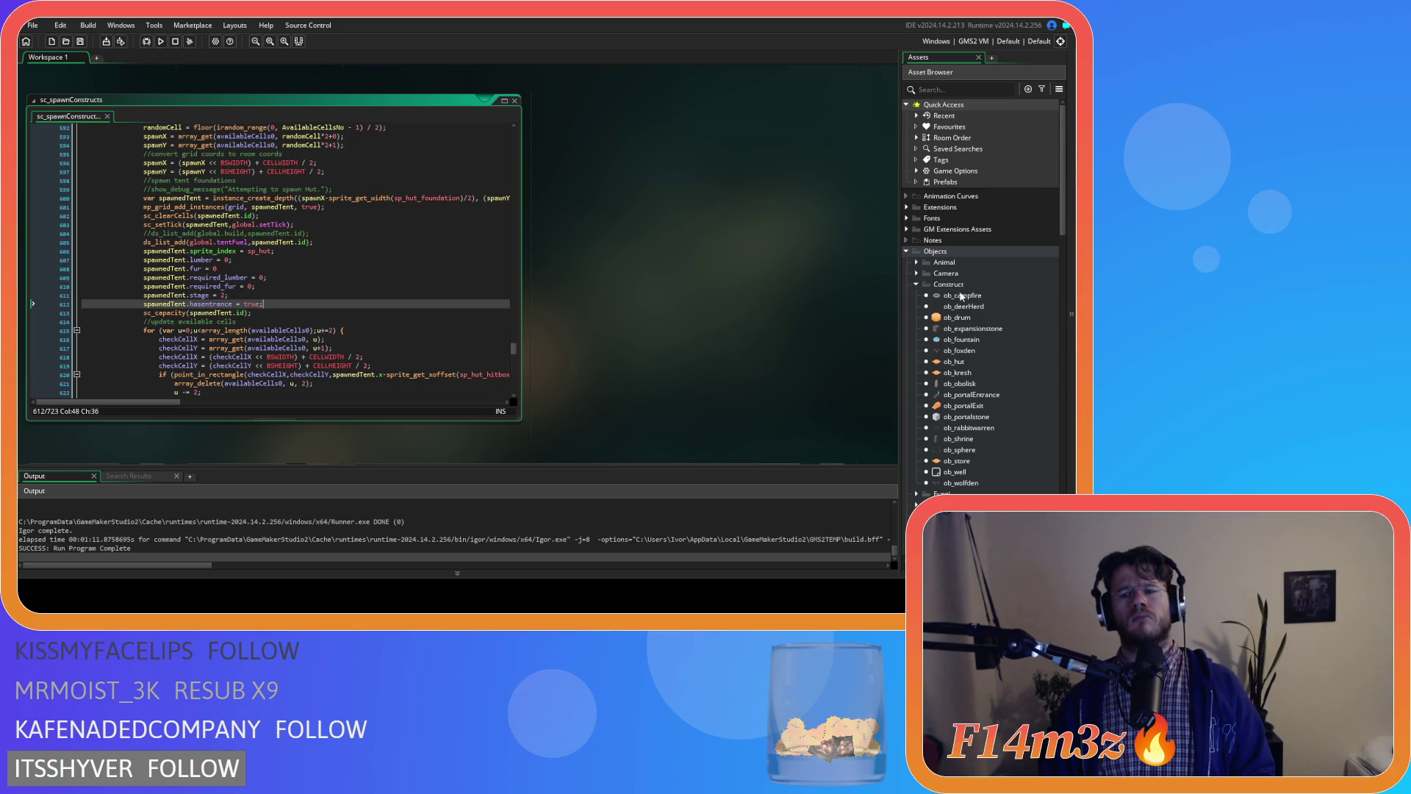
pyautogui.click(917, 262)
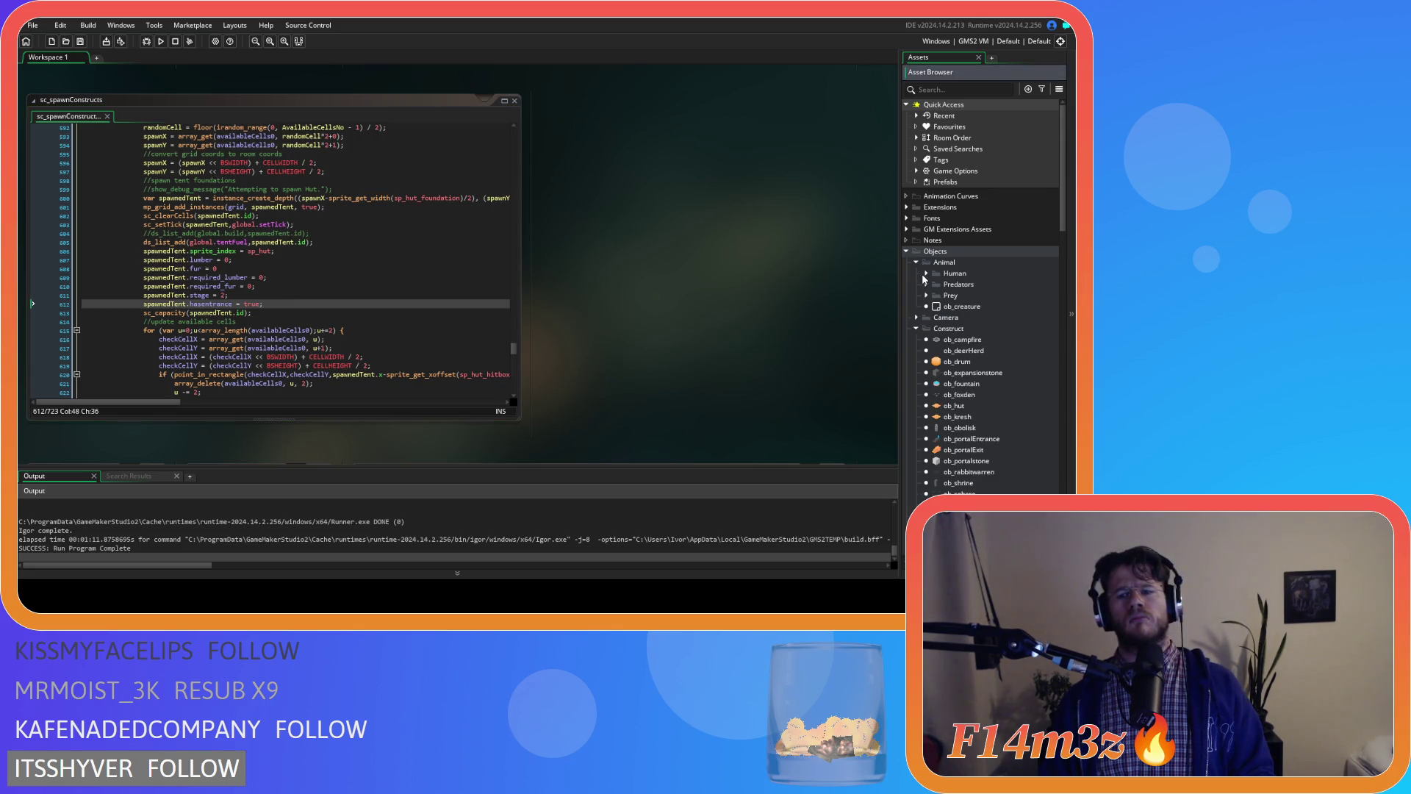
pyautogui.click(920, 263)
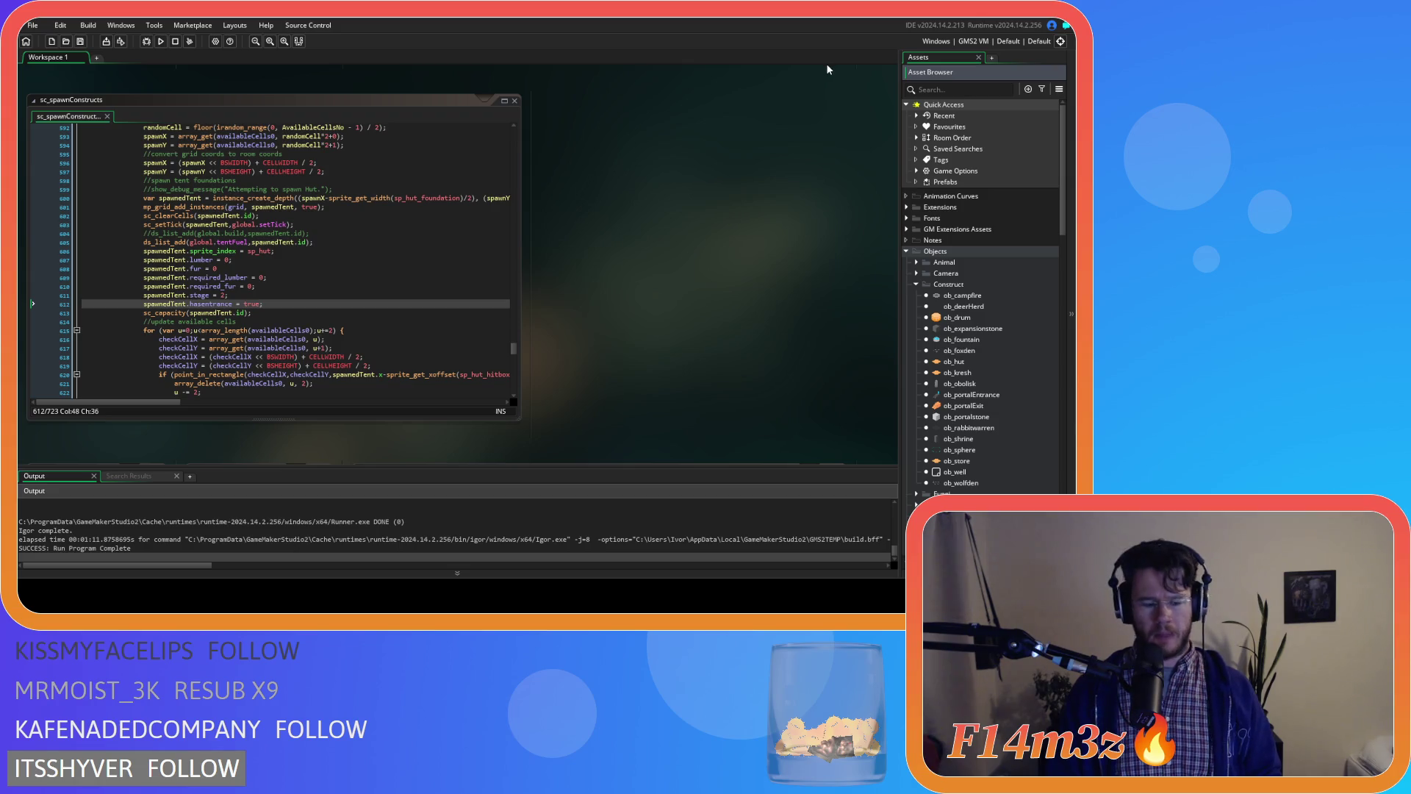
pyautogui.press('F5')
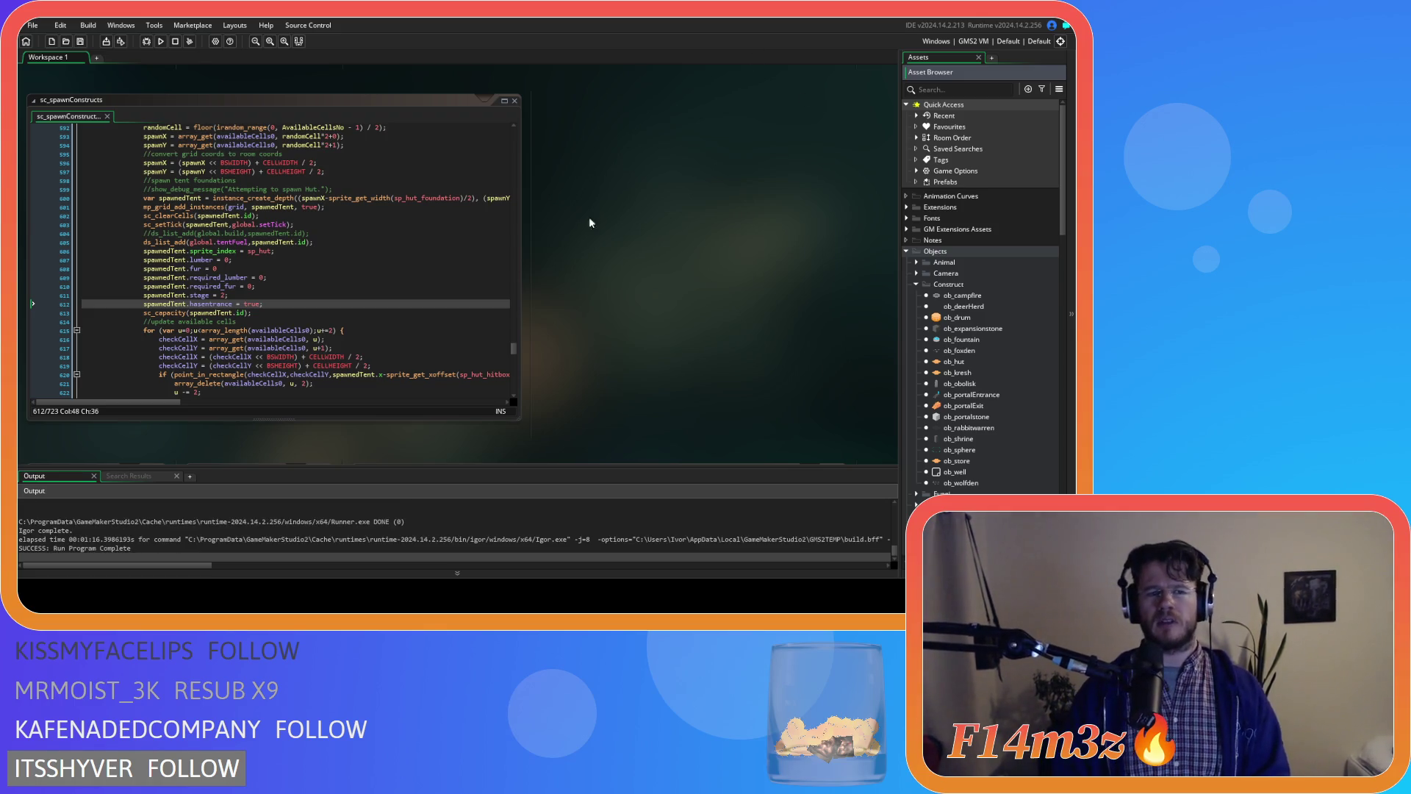
pyautogui.click(359, 277)
pyautogui.scroll(-3, 303, 356)
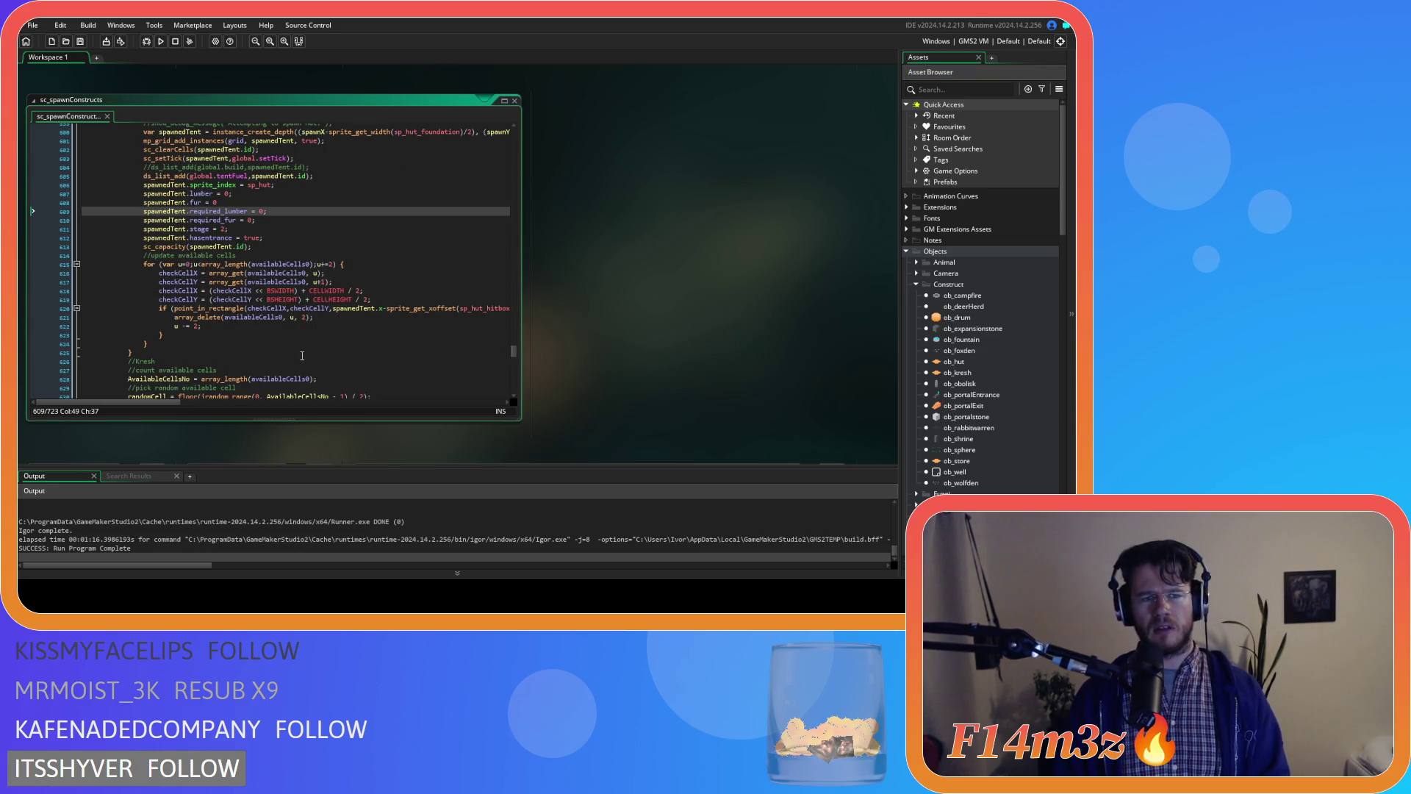
pyautogui.click(358, 237)
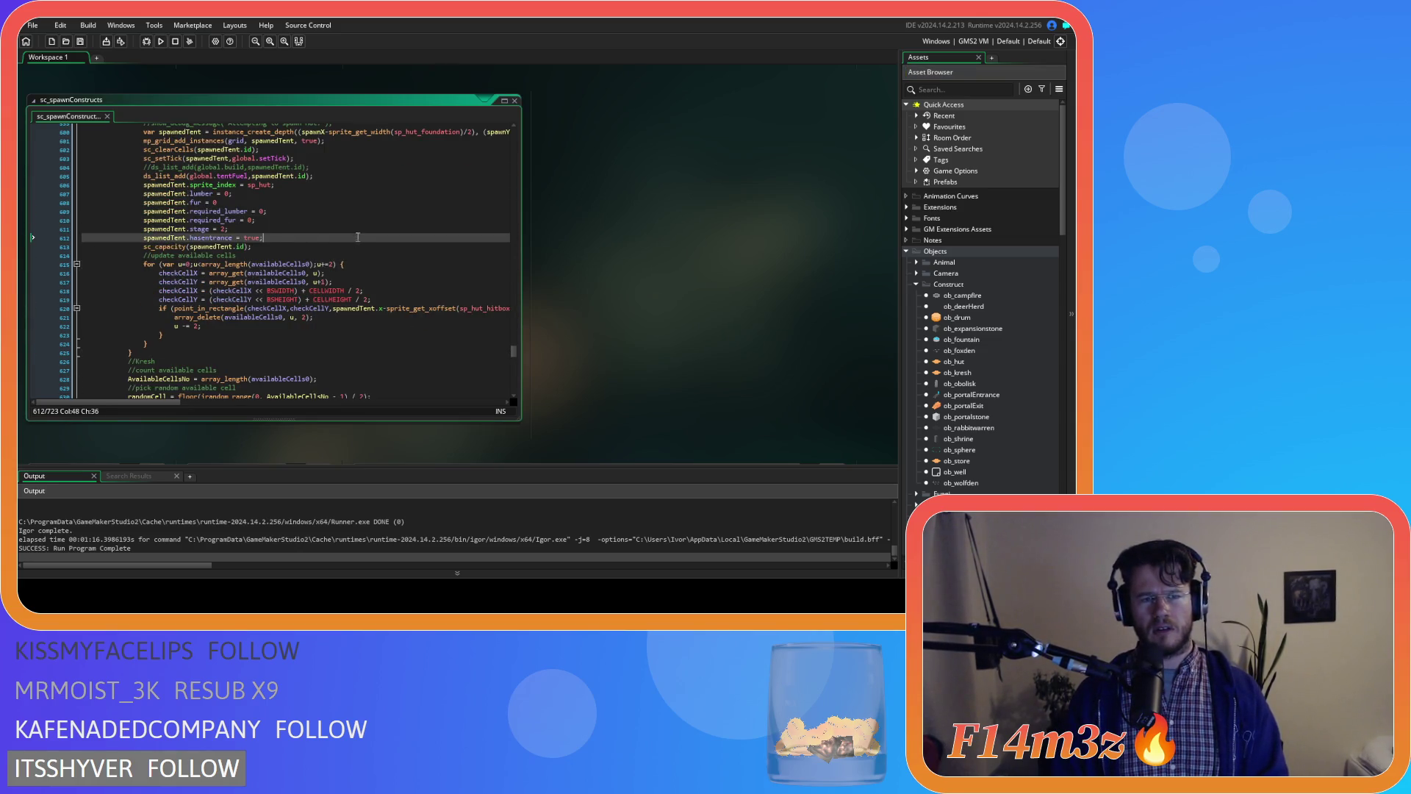
pyautogui.scroll(1, 358, 236)
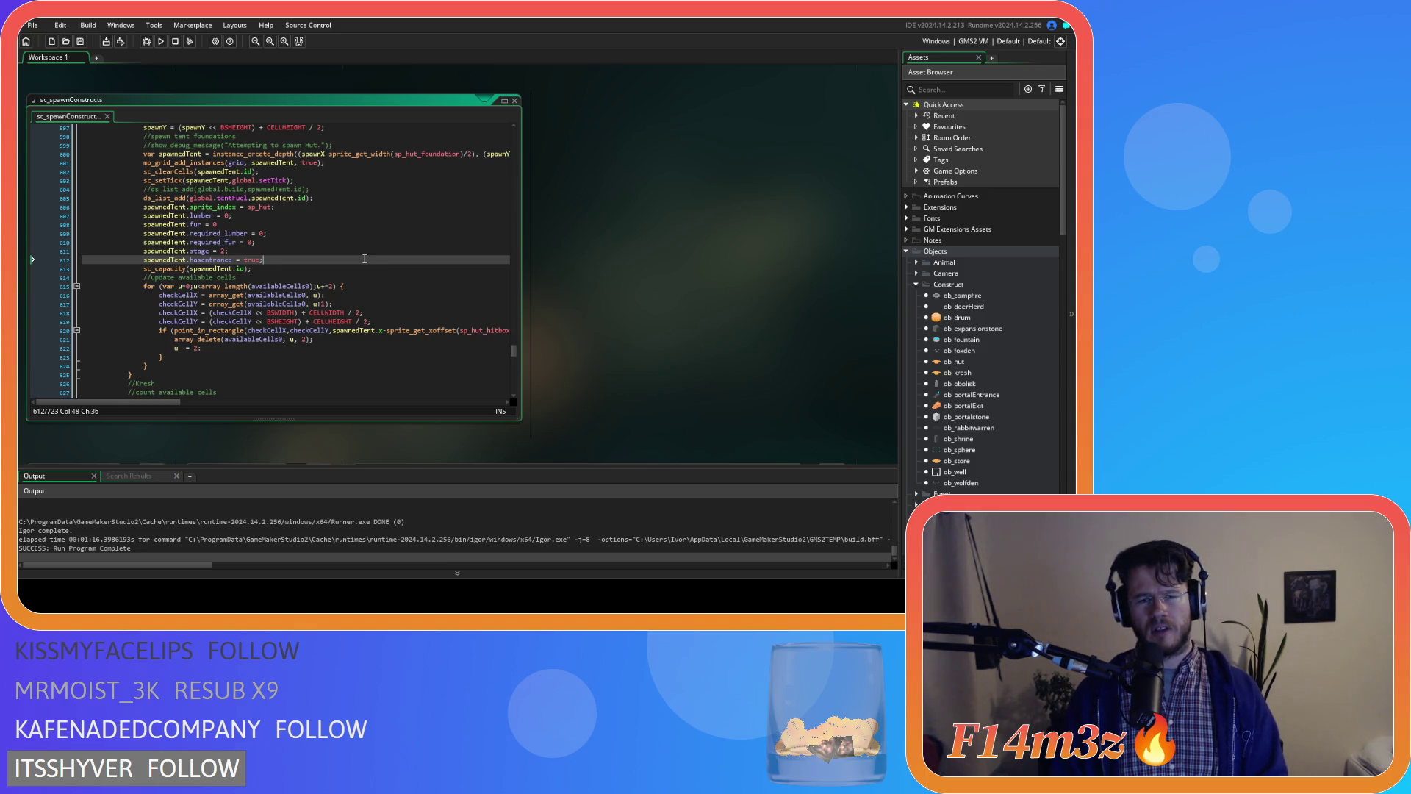
pyautogui.scroll(1, 365, 260)
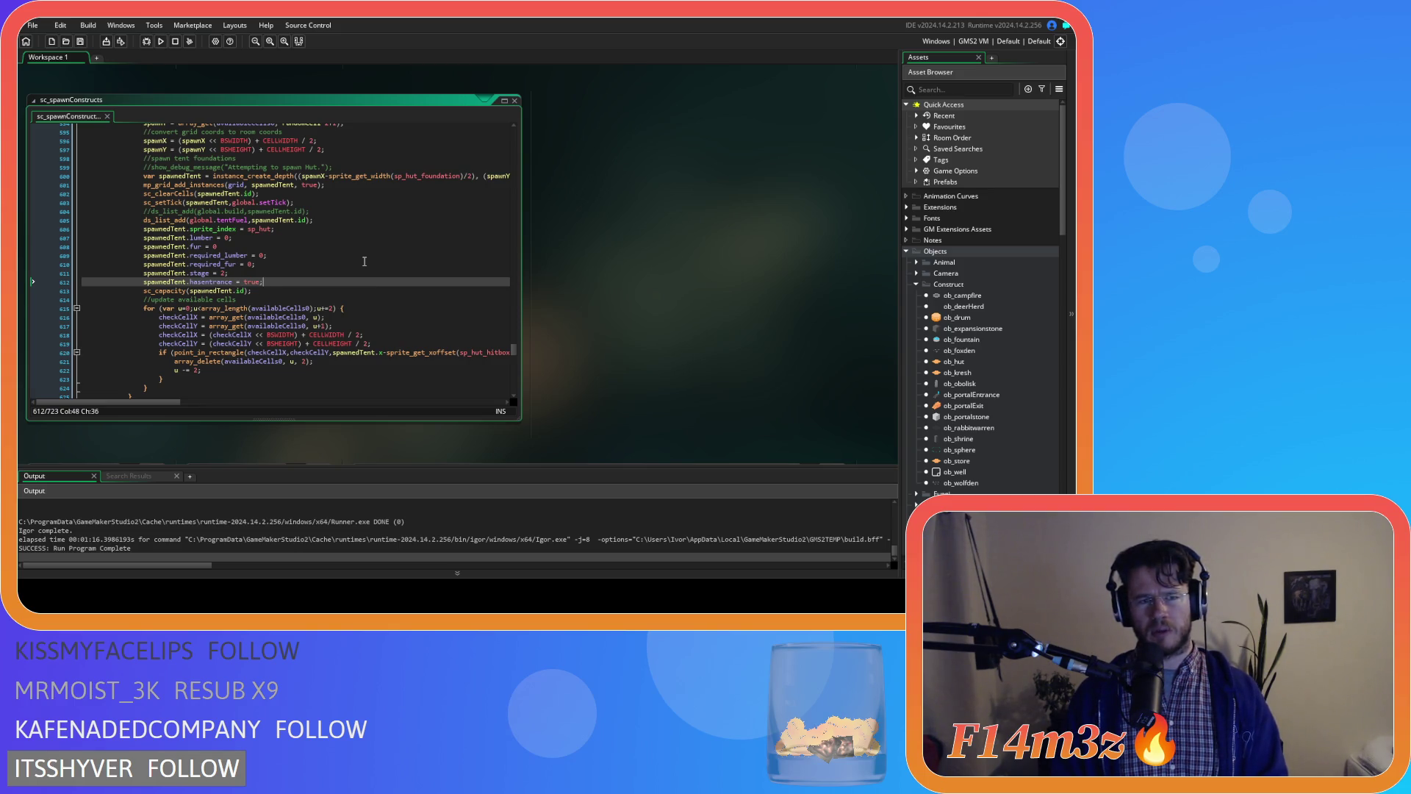
pyautogui.scroll(1, 365, 261)
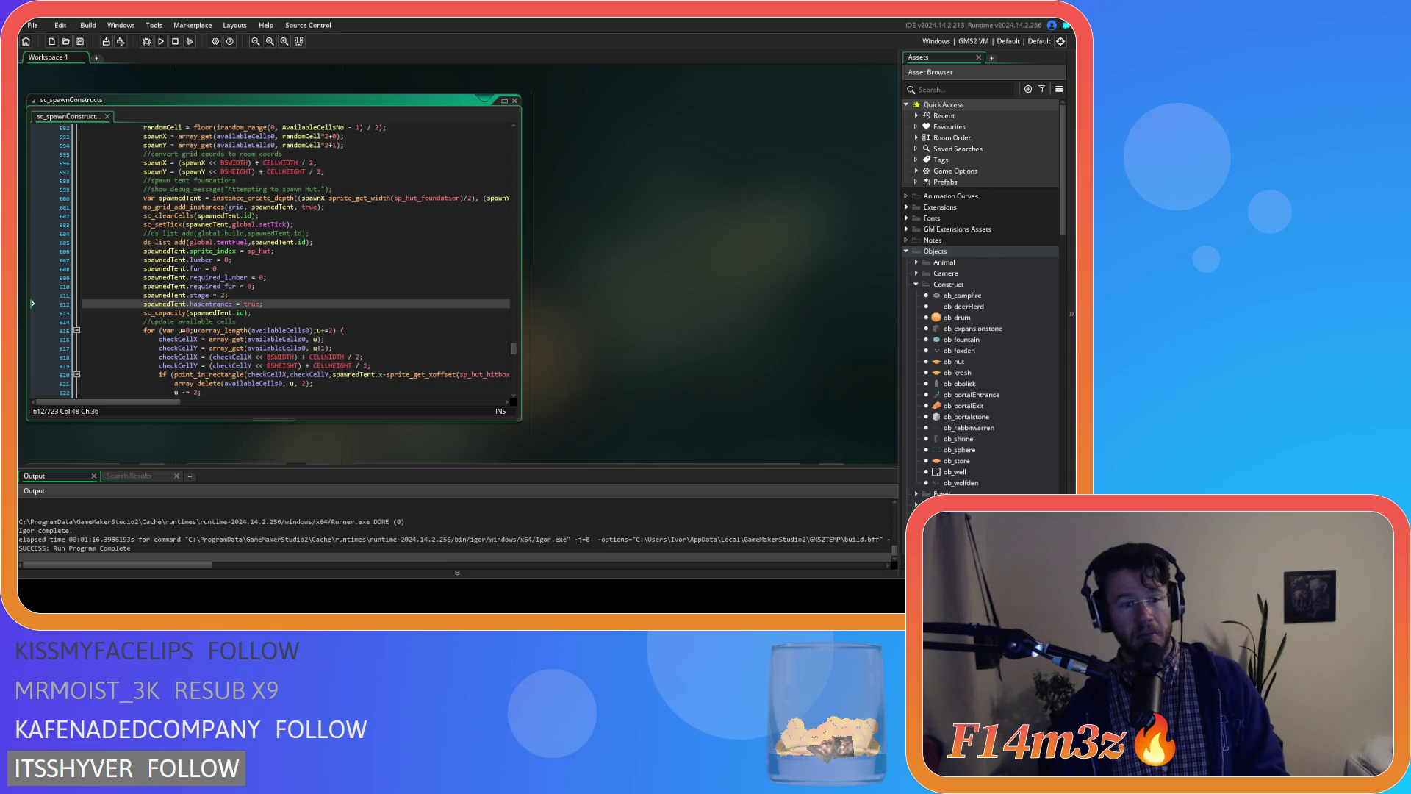
pyautogui.click(335, 241)
pyautogui.click(335, 252)
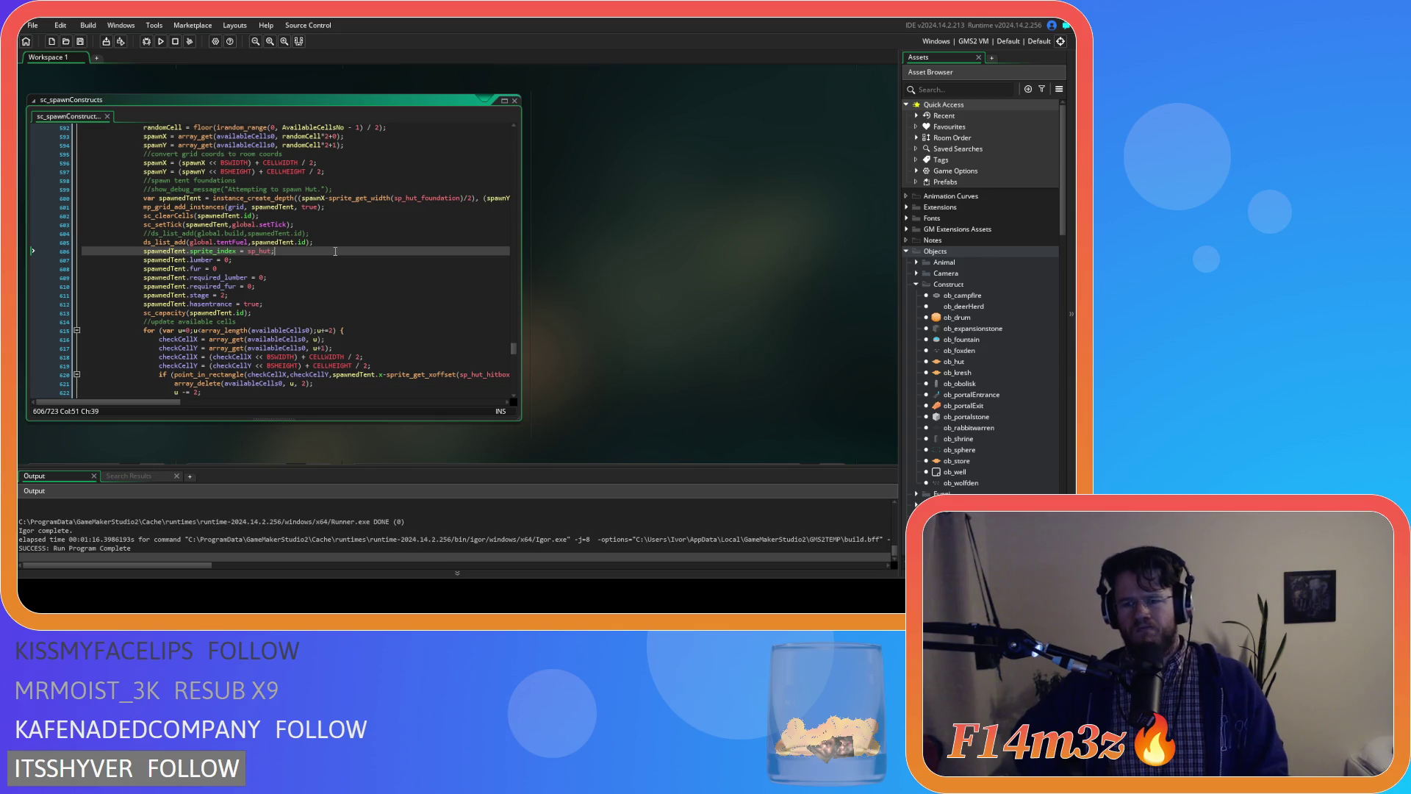
pyautogui.scroll(3, 636, 293)
pyautogui.scroll(5, 637, 293)
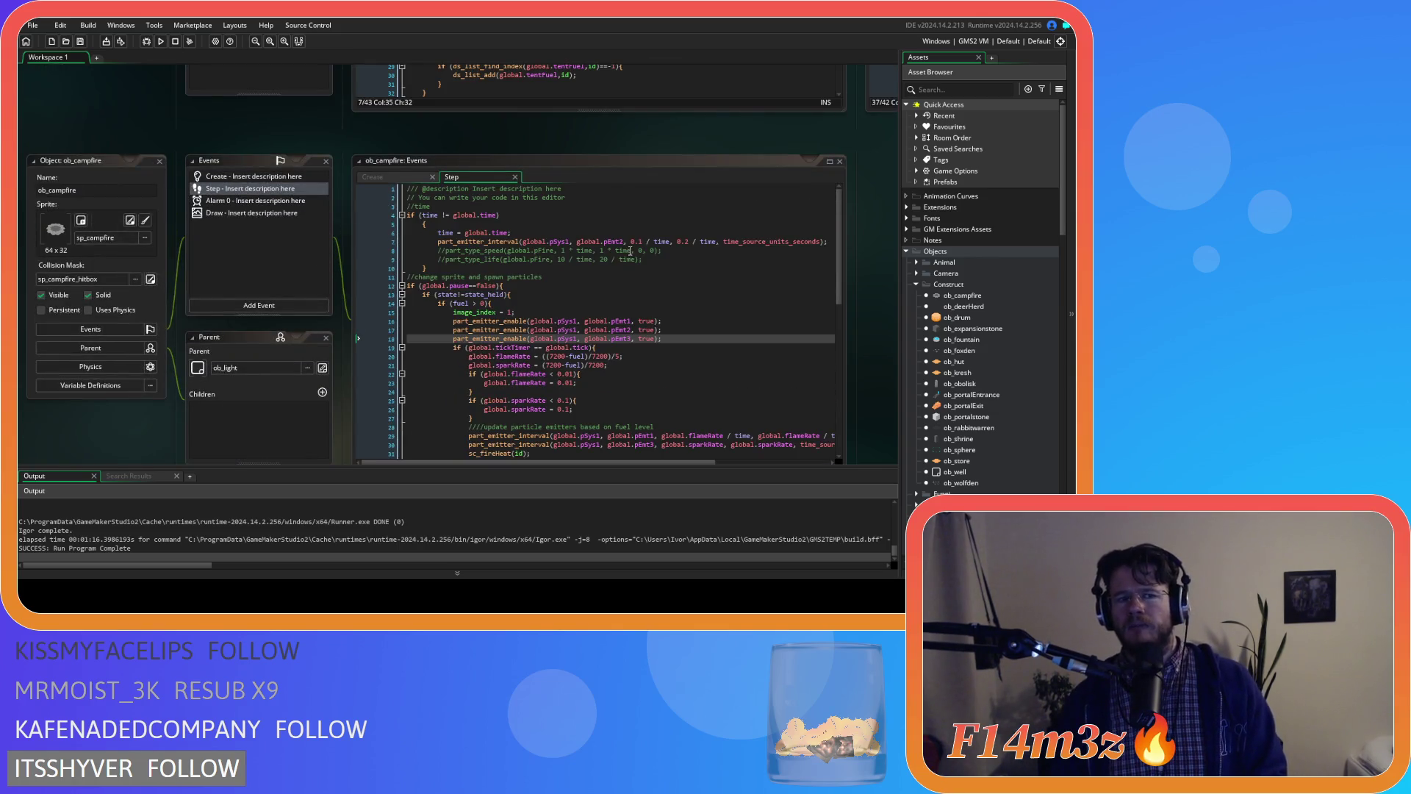
pyautogui.scroll(5, 357, 220)
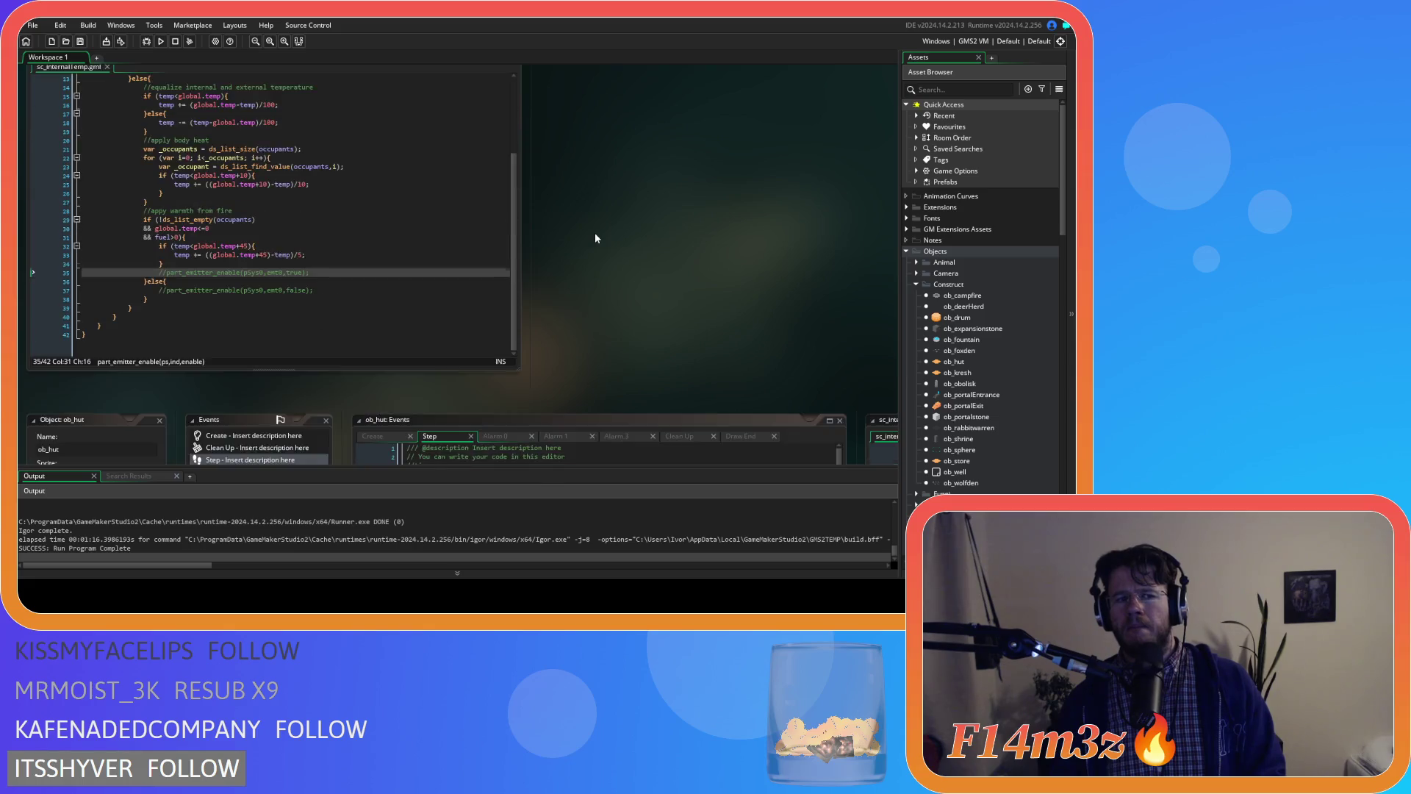
pyautogui.scroll(-5, 595, 237)
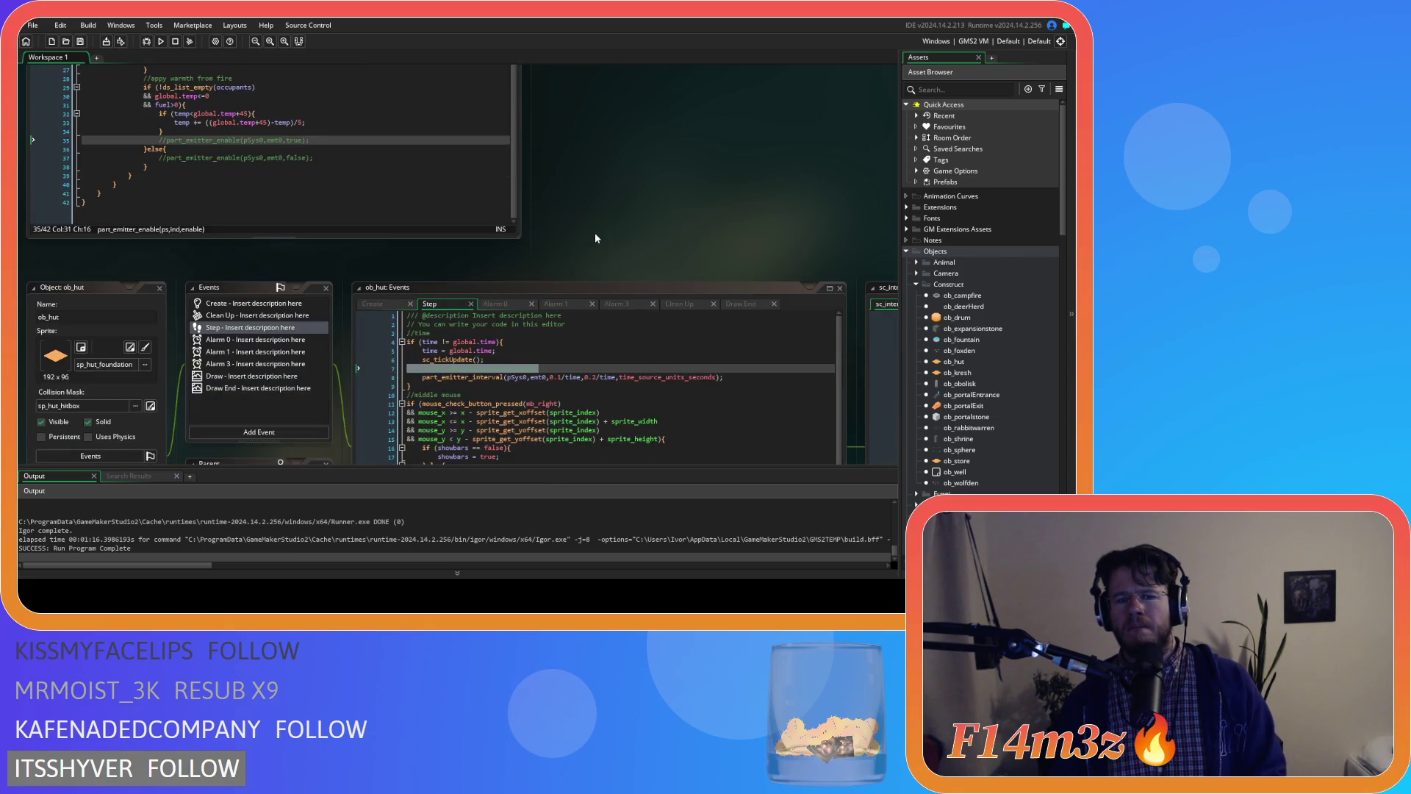
pyautogui.scroll(-5, 595, 237)
pyautogui.click(601, 221)
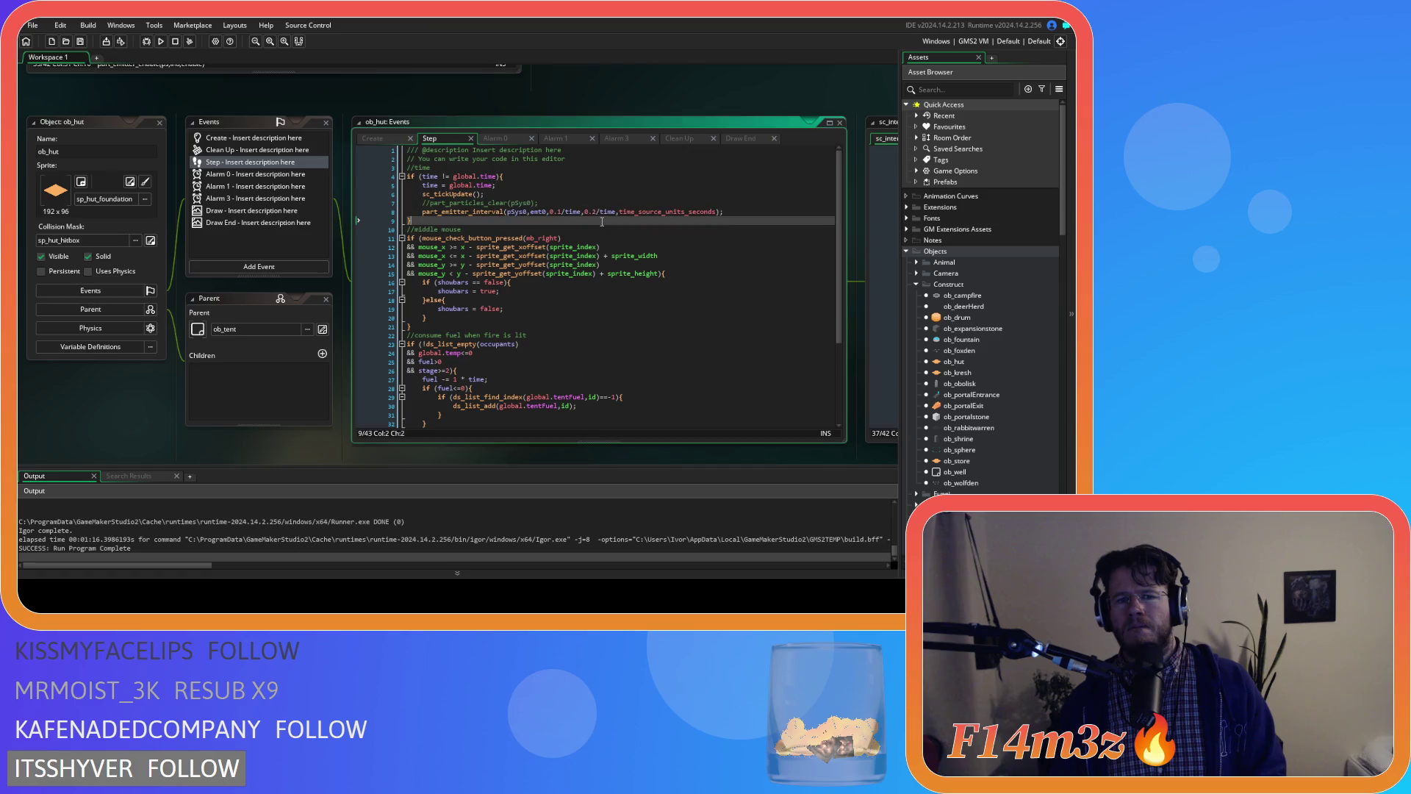
pyautogui.click(375, 139)
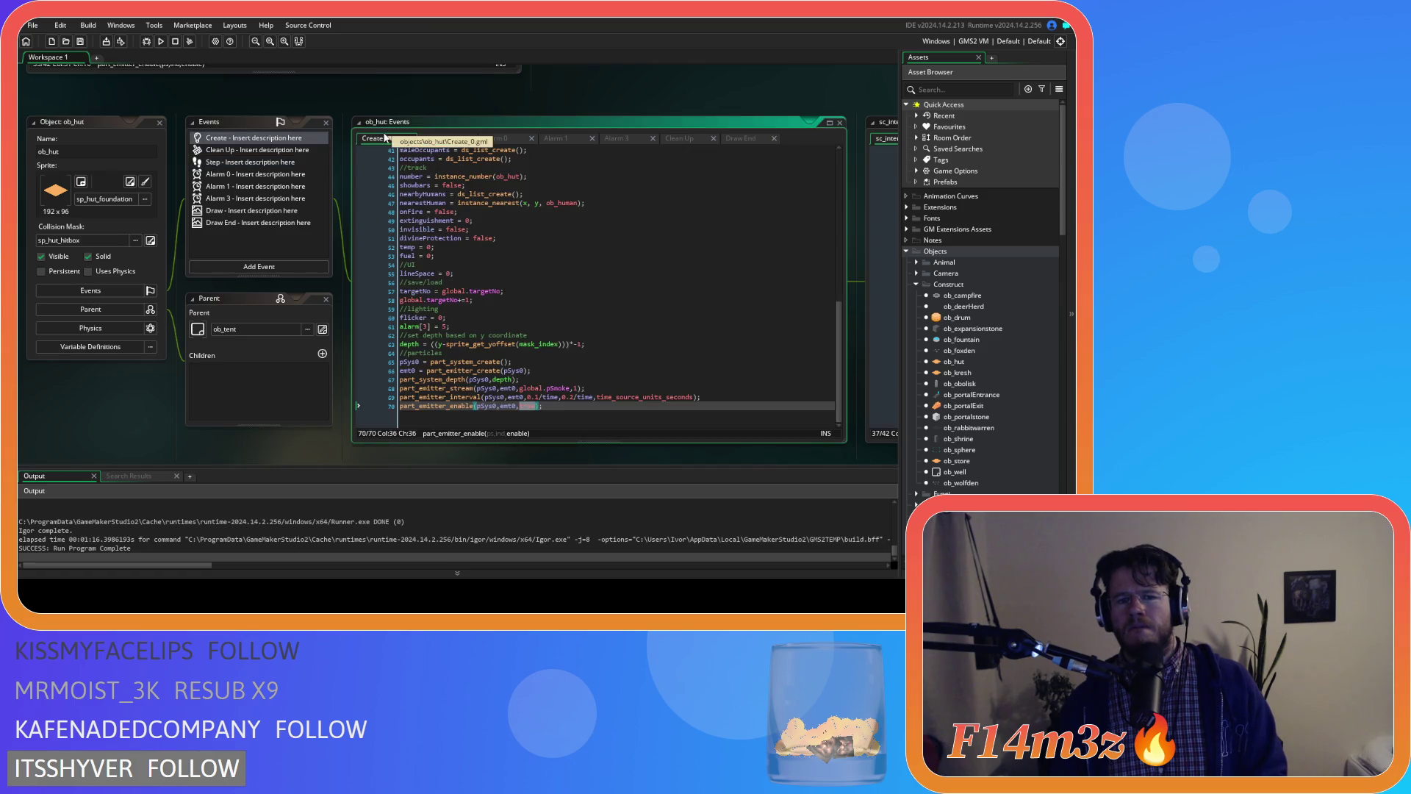
pyautogui.write('true')
pyautogui.press('End')
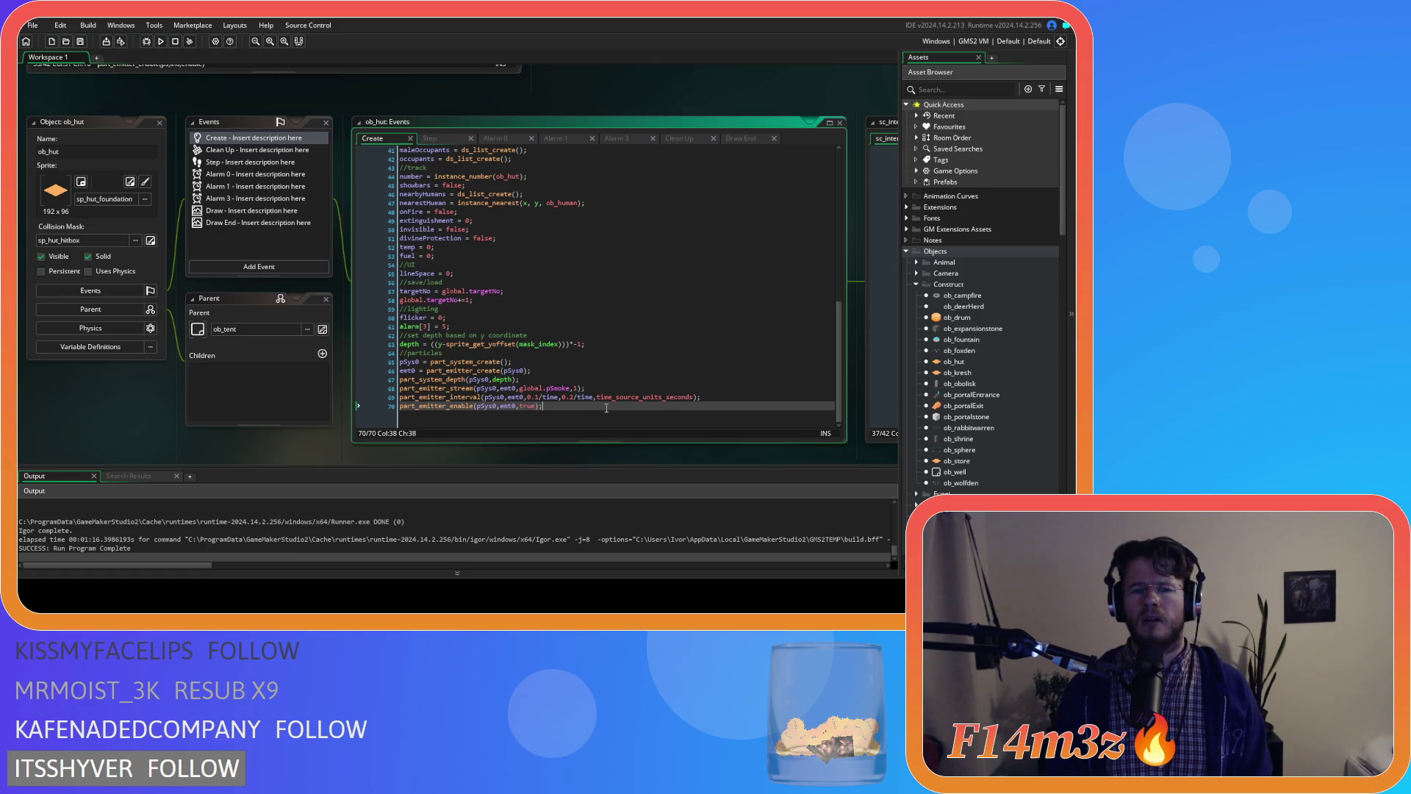
pyautogui.click(566, 361)
pyautogui.click(561, 369)
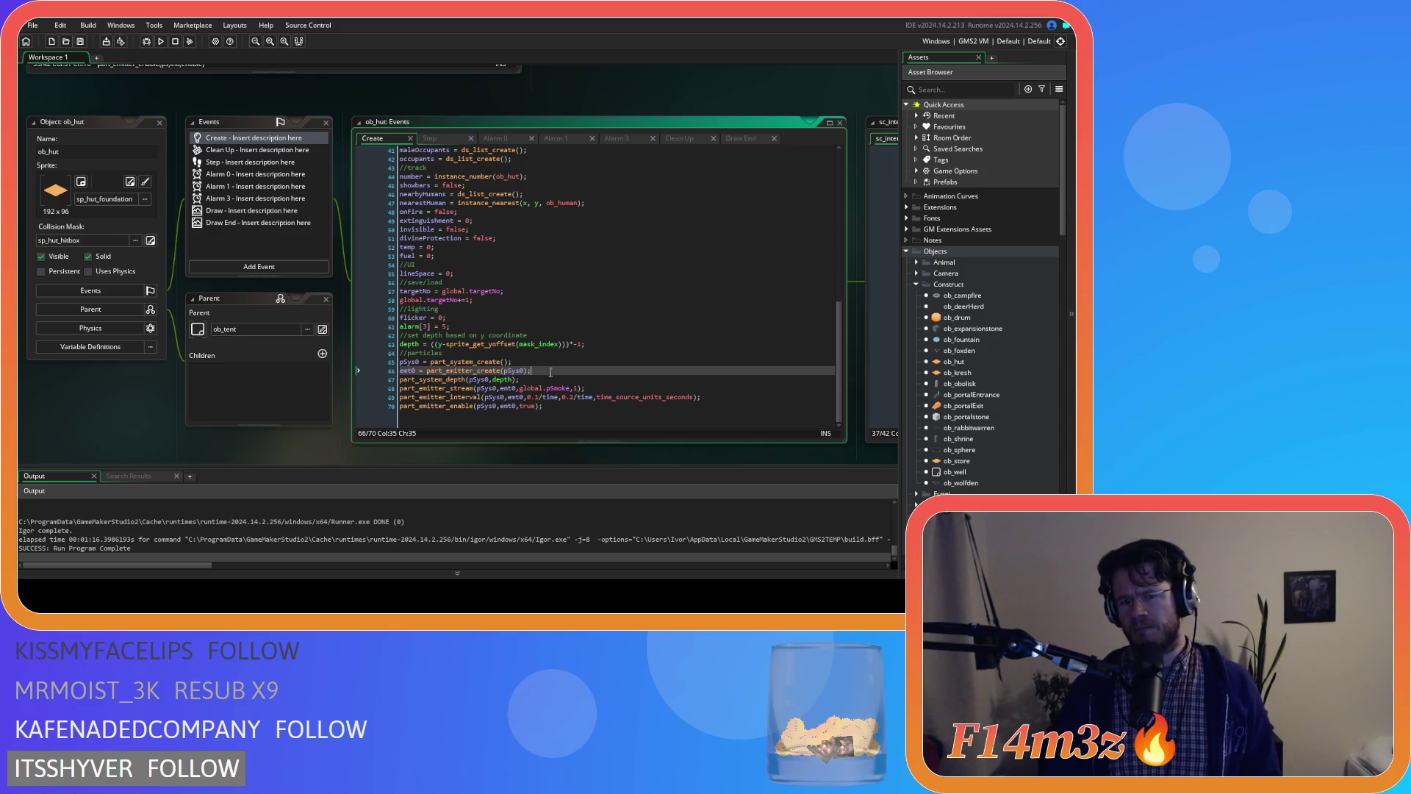
pyautogui.moveTo(566, 457)
pyautogui.mouseDown()
pyautogui.moveTo(325, 434)
pyautogui.moveTo(482, 442)
pyautogui.mouseUp()
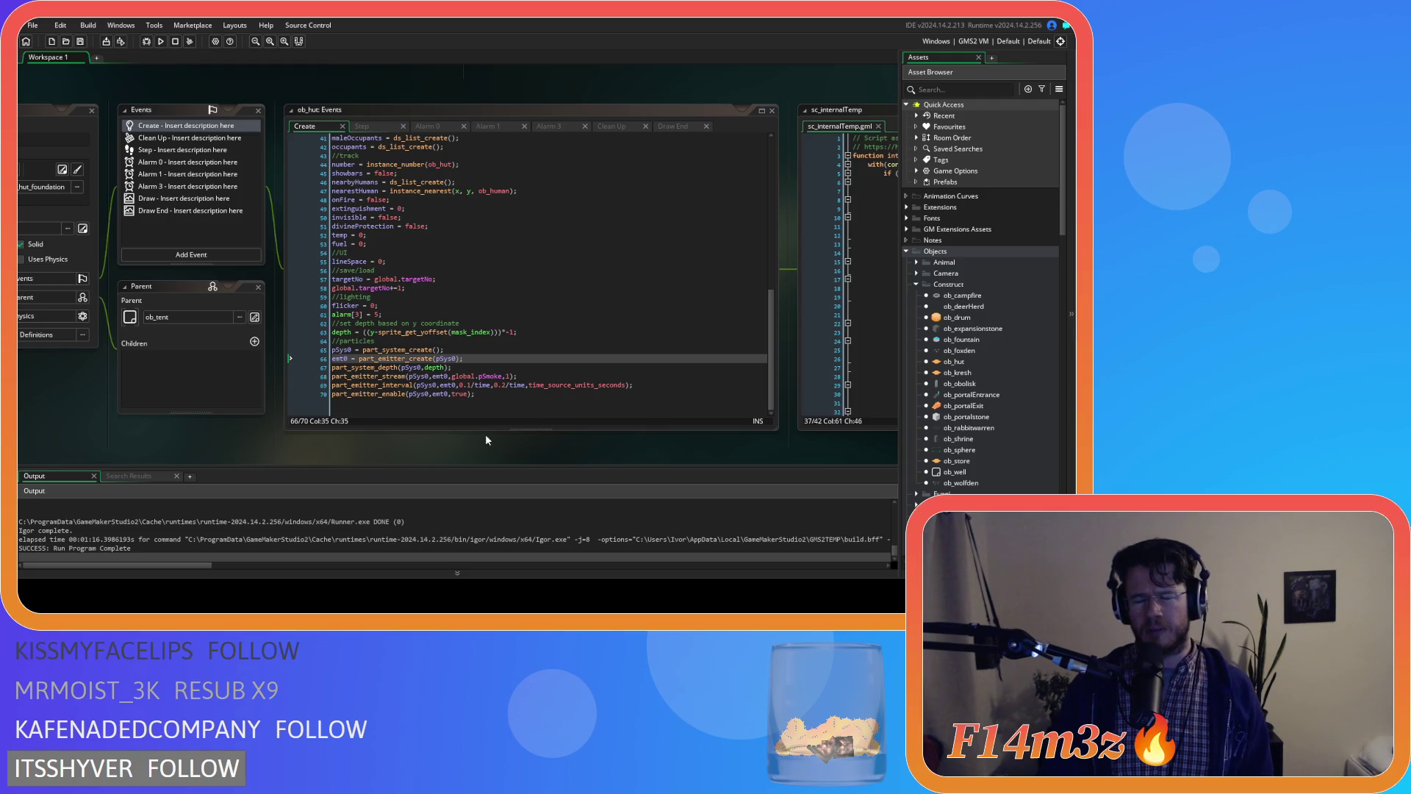
pyautogui.click(316, 395)
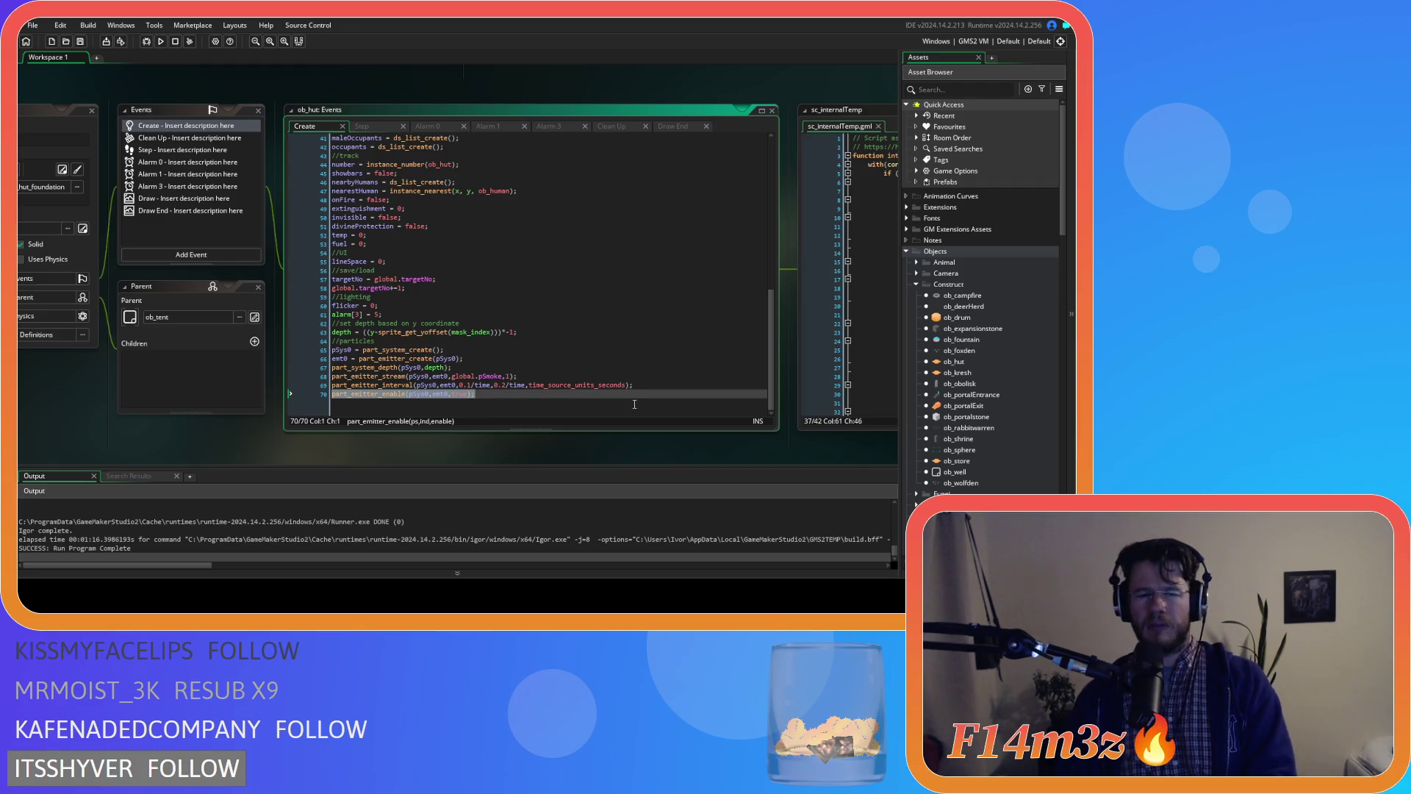
pyautogui.moveTo(648, 463); pyautogui.dragTo(422, 457)
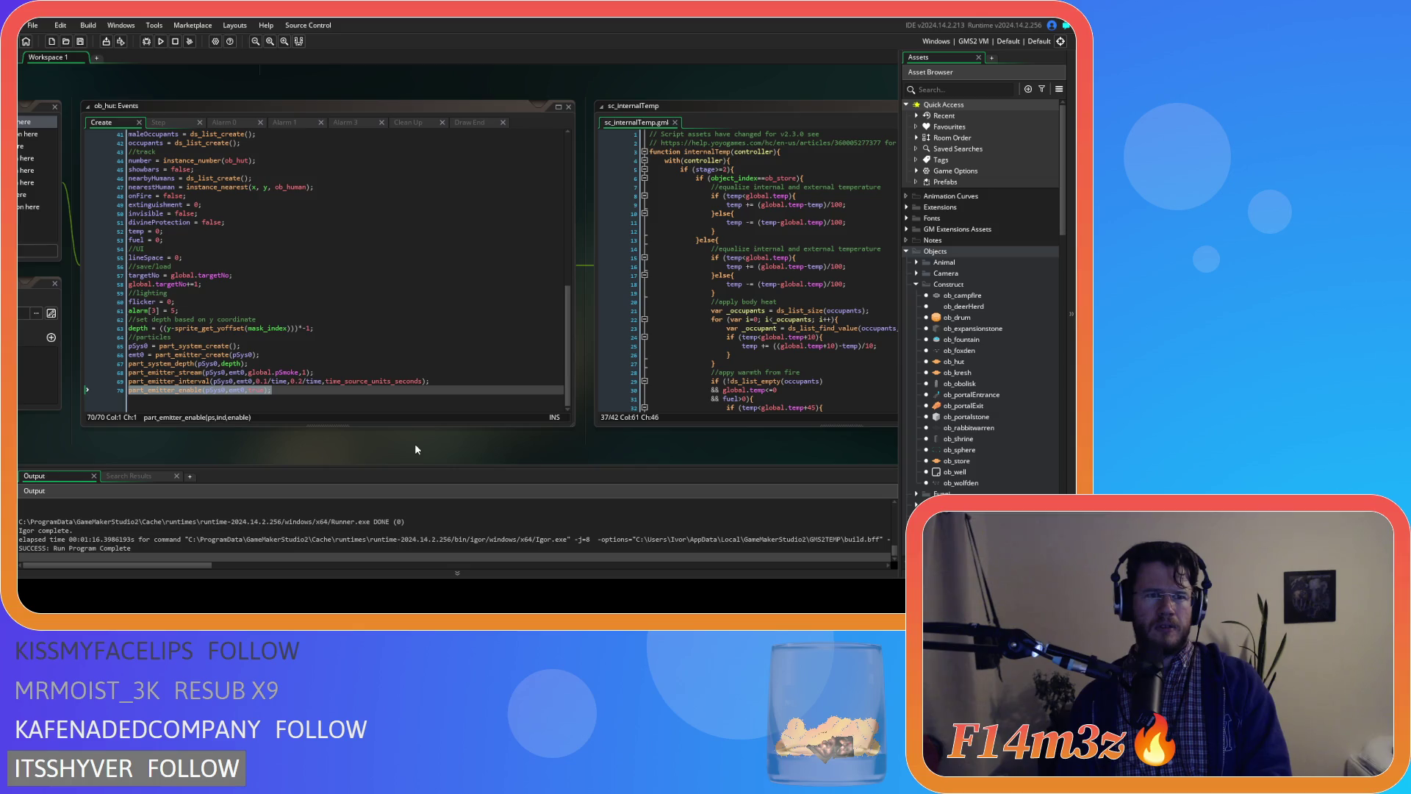
pyautogui.moveTo(416, 446); pyautogui.dragTo(352, 429)
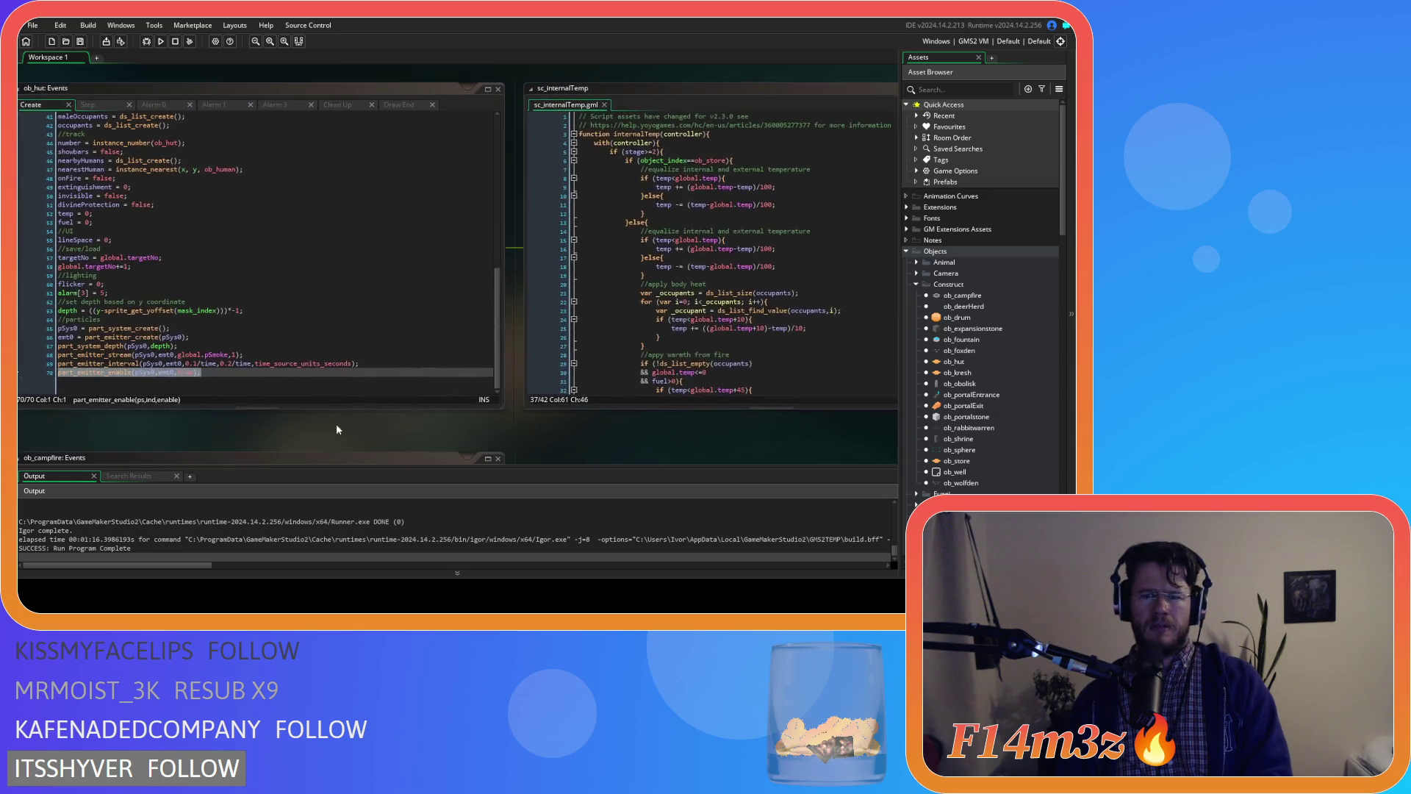
pyautogui.scroll(-3, 709, 367)
pyautogui.moveTo(630, 428); pyautogui.dragTo(767, 465)
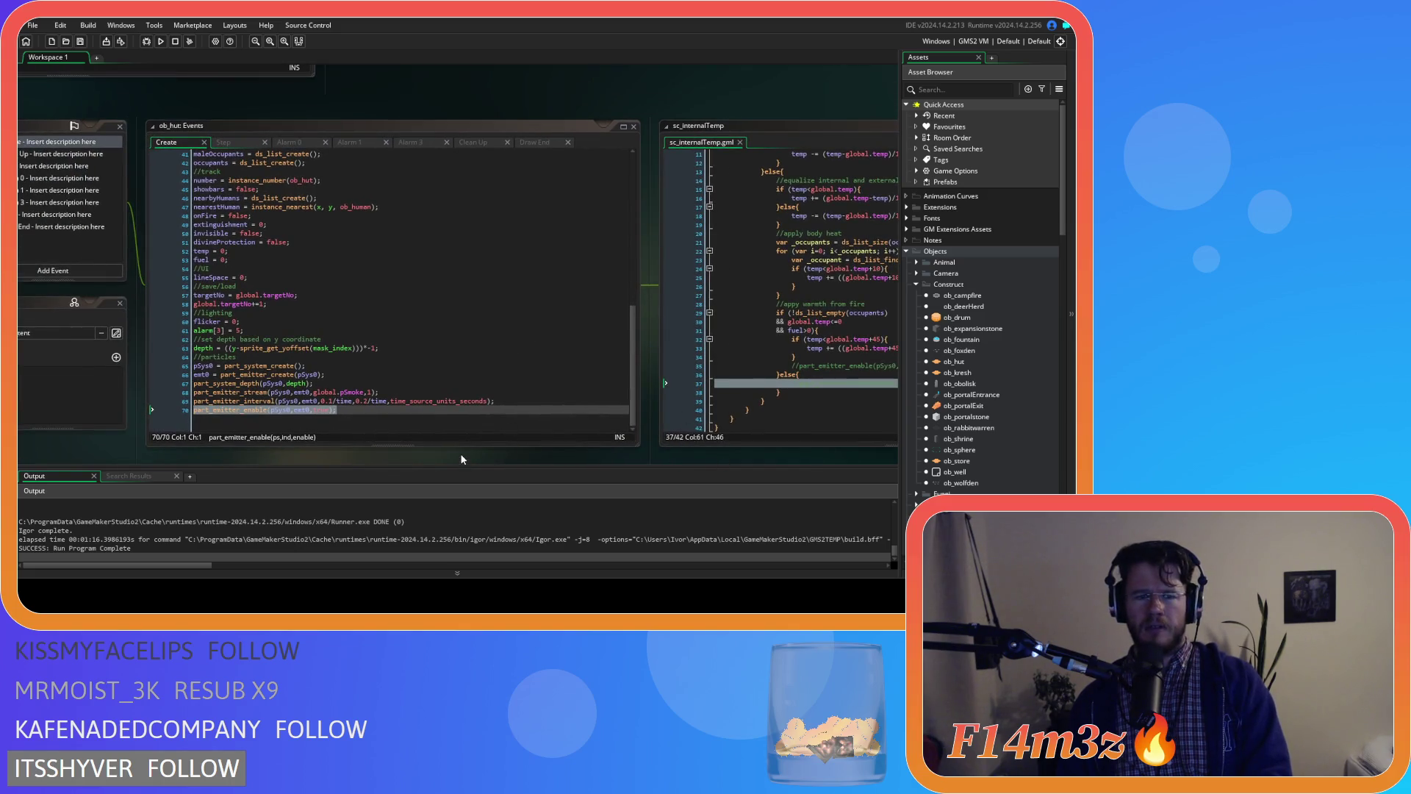
pyautogui.write('true);')
pyautogui.moveTo(460, 451); pyautogui.dragTo(446, 453)
pyautogui.click(440, 425)
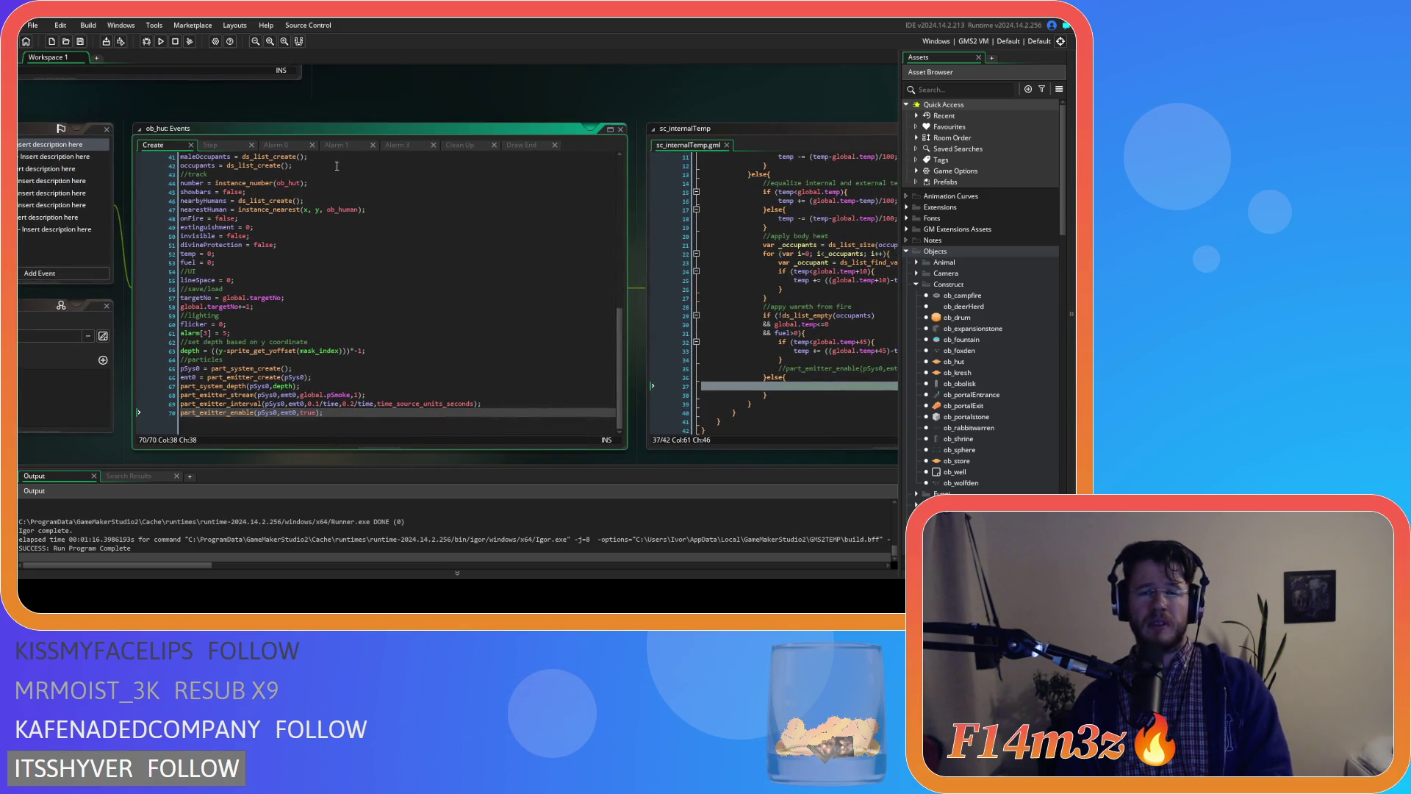
pyautogui.click(212, 145)
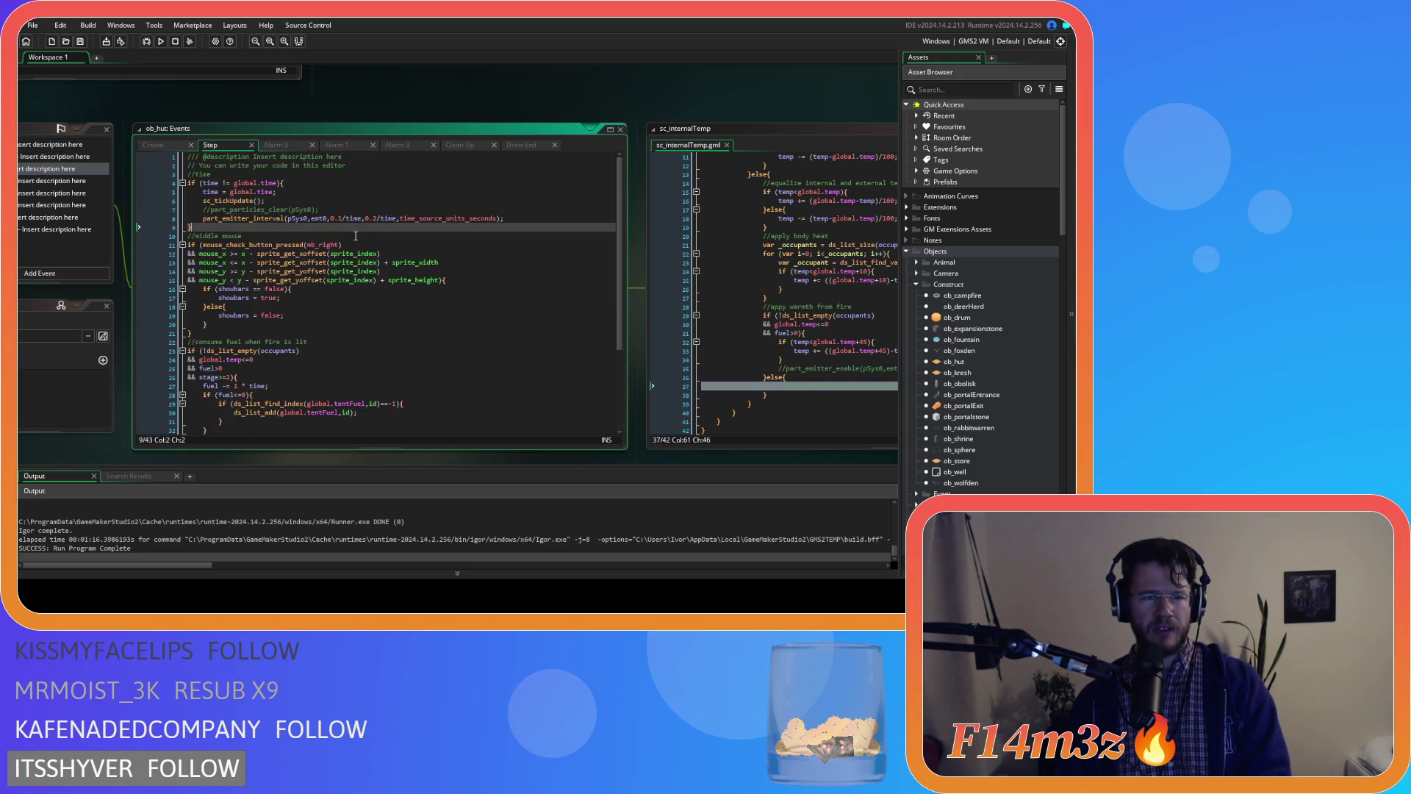
pyautogui.click(502, 218)
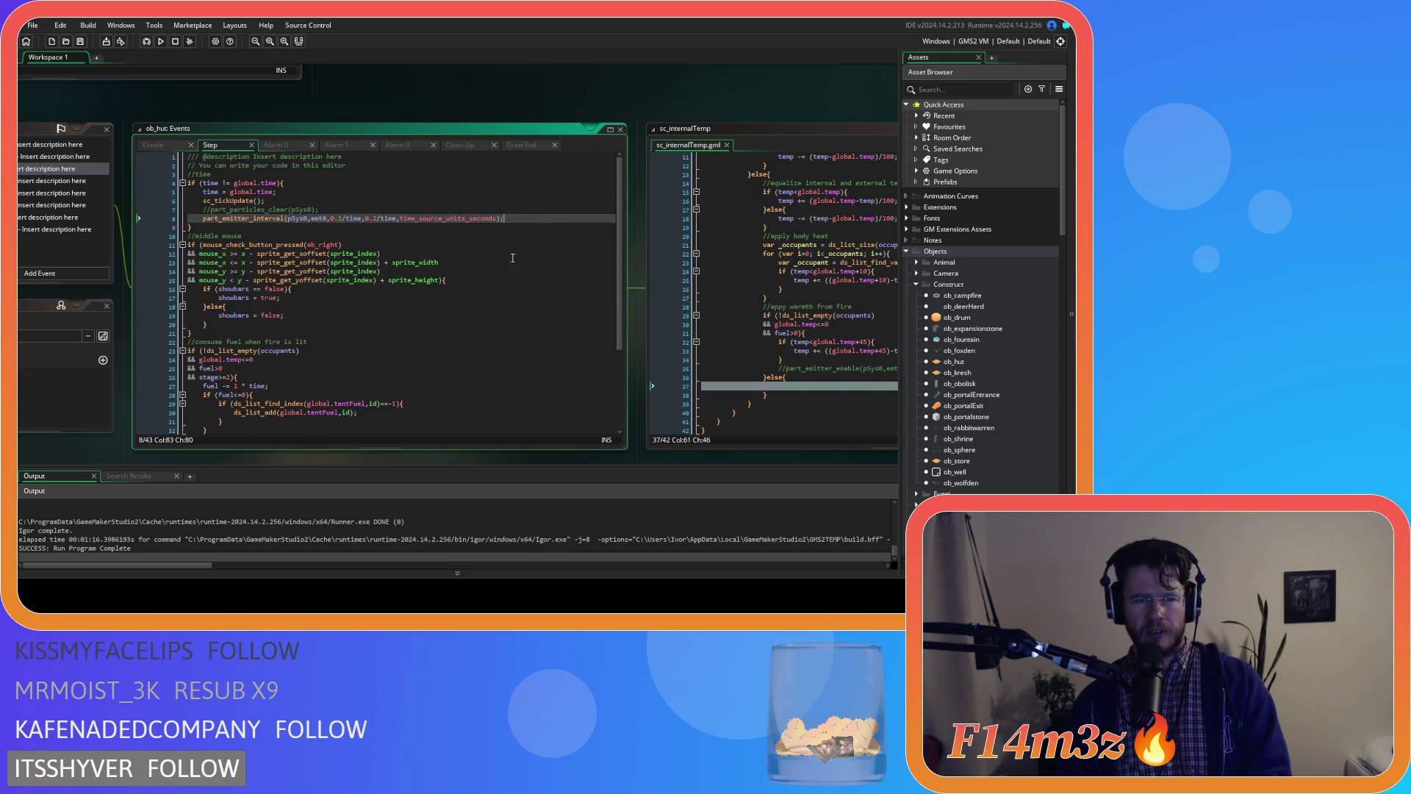
pyautogui.scroll(-3, 423, 390)
pyautogui.scroll(-1, 423, 390)
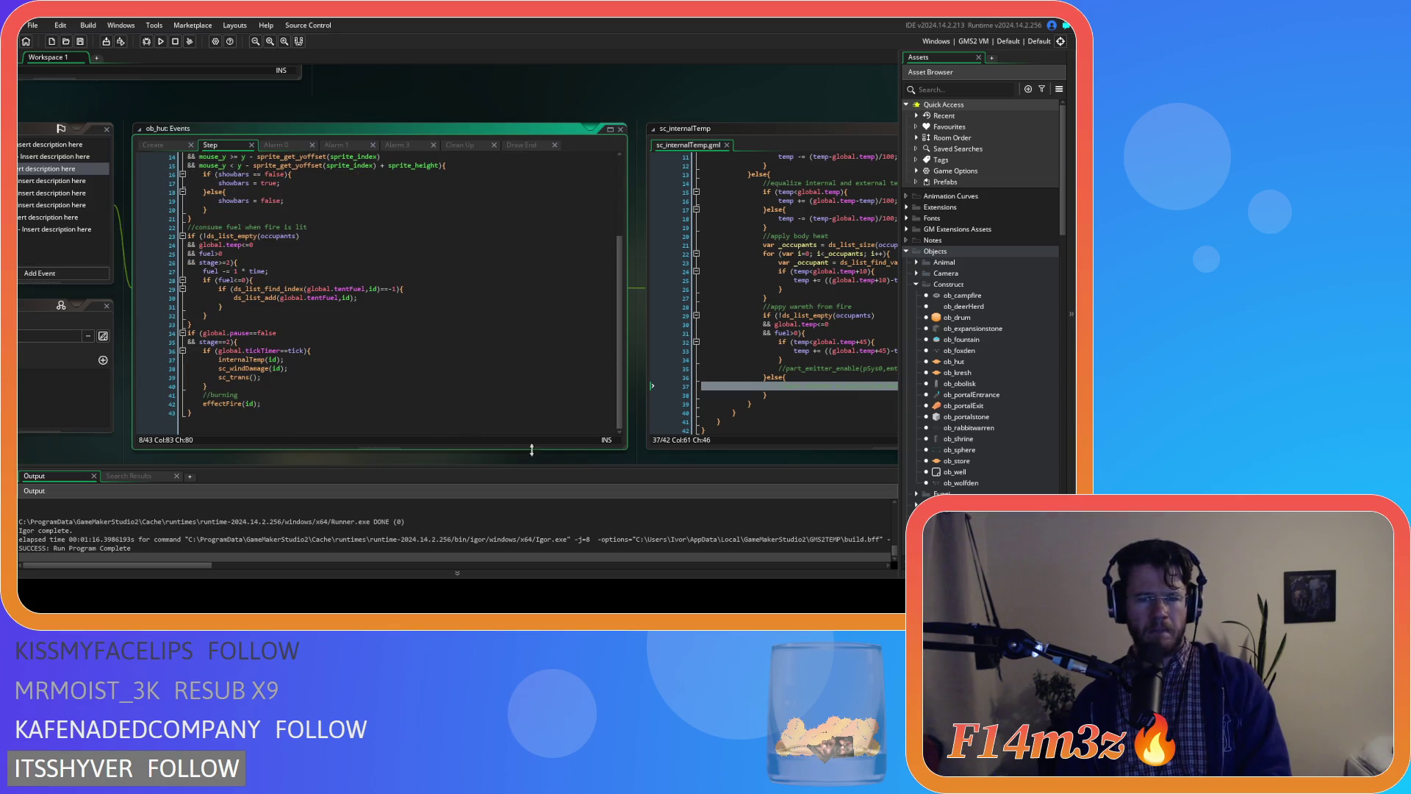
pyautogui.click(823, 377)
pyautogui.click(823, 380)
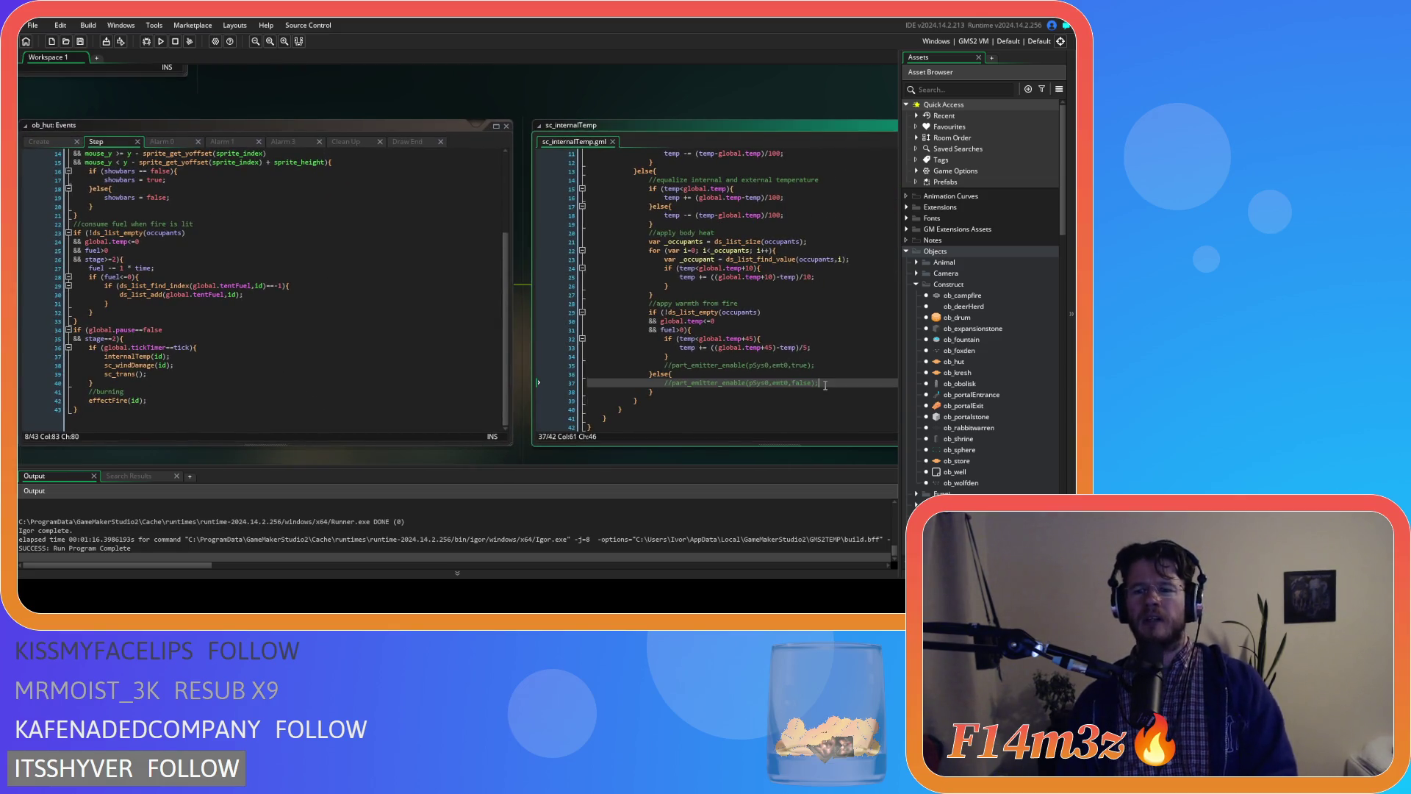
pyautogui.moveTo(267, 461)
pyautogui.mouseDown()
pyautogui.moveTo(466, 416)
pyautogui.moveTo(634, 408)
pyautogui.moveTo(536, 257)
pyautogui.mouseUp()
pyautogui.click(507, 213)
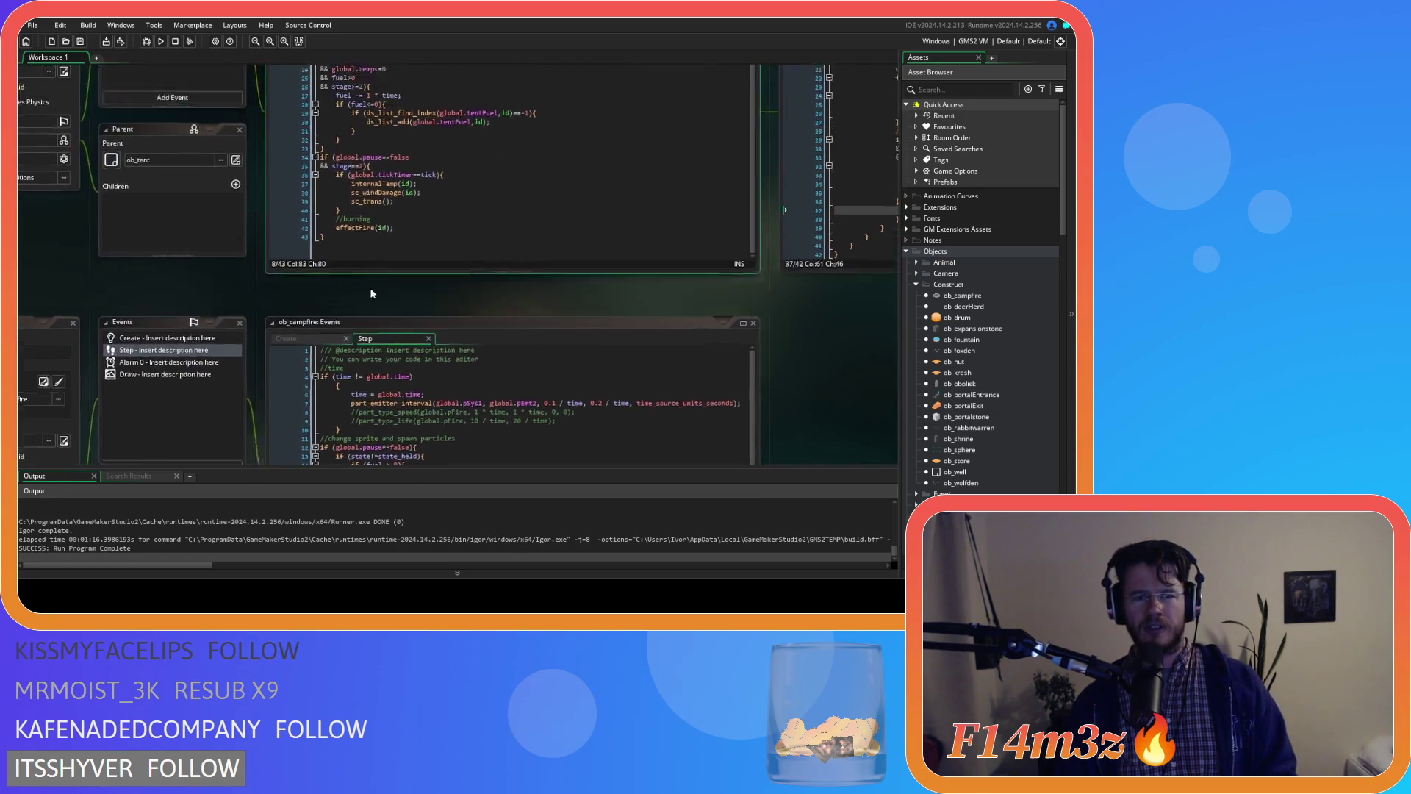
pyautogui.click(242, 177)
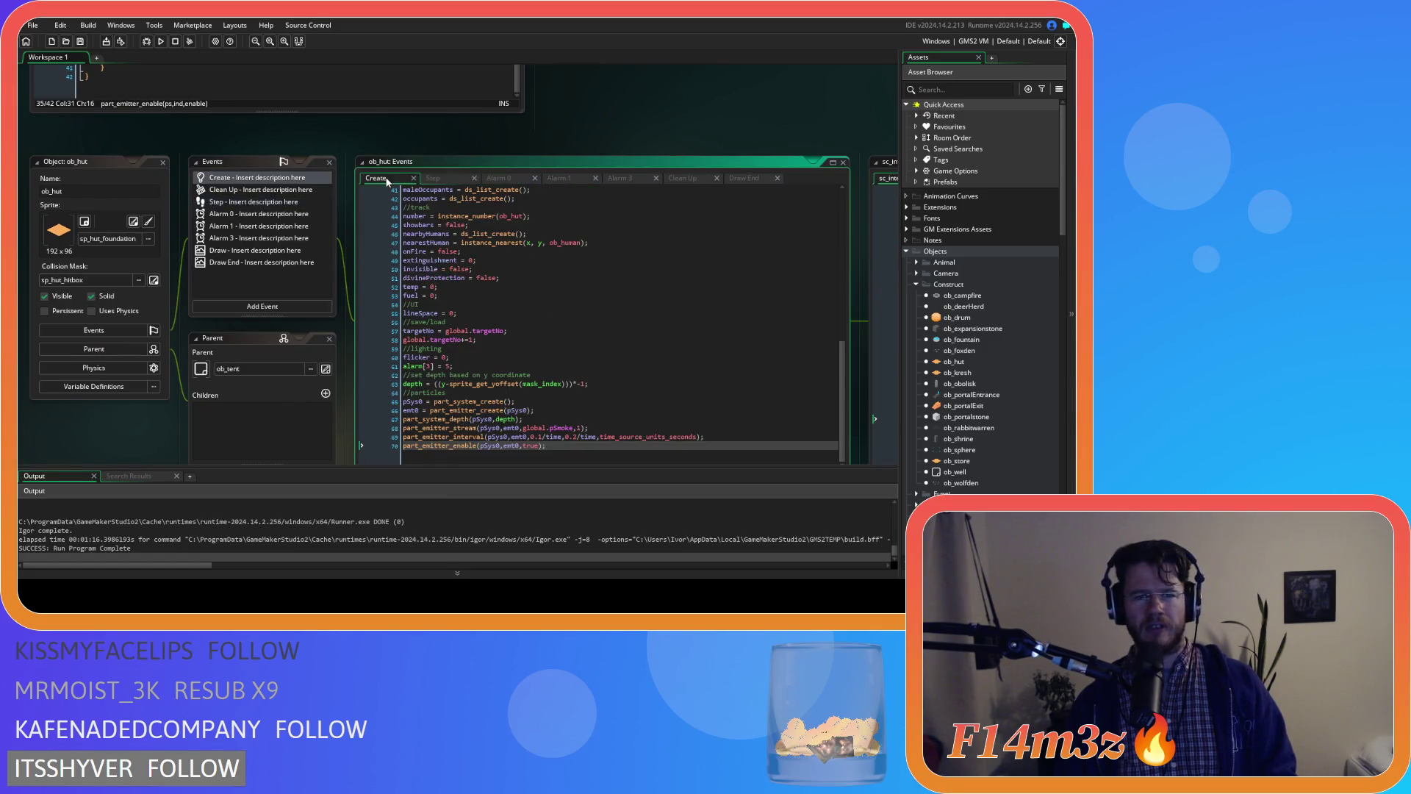
# - Show the hut's Create event code and build and run the game with F5
pyautogui.click(768, 445)
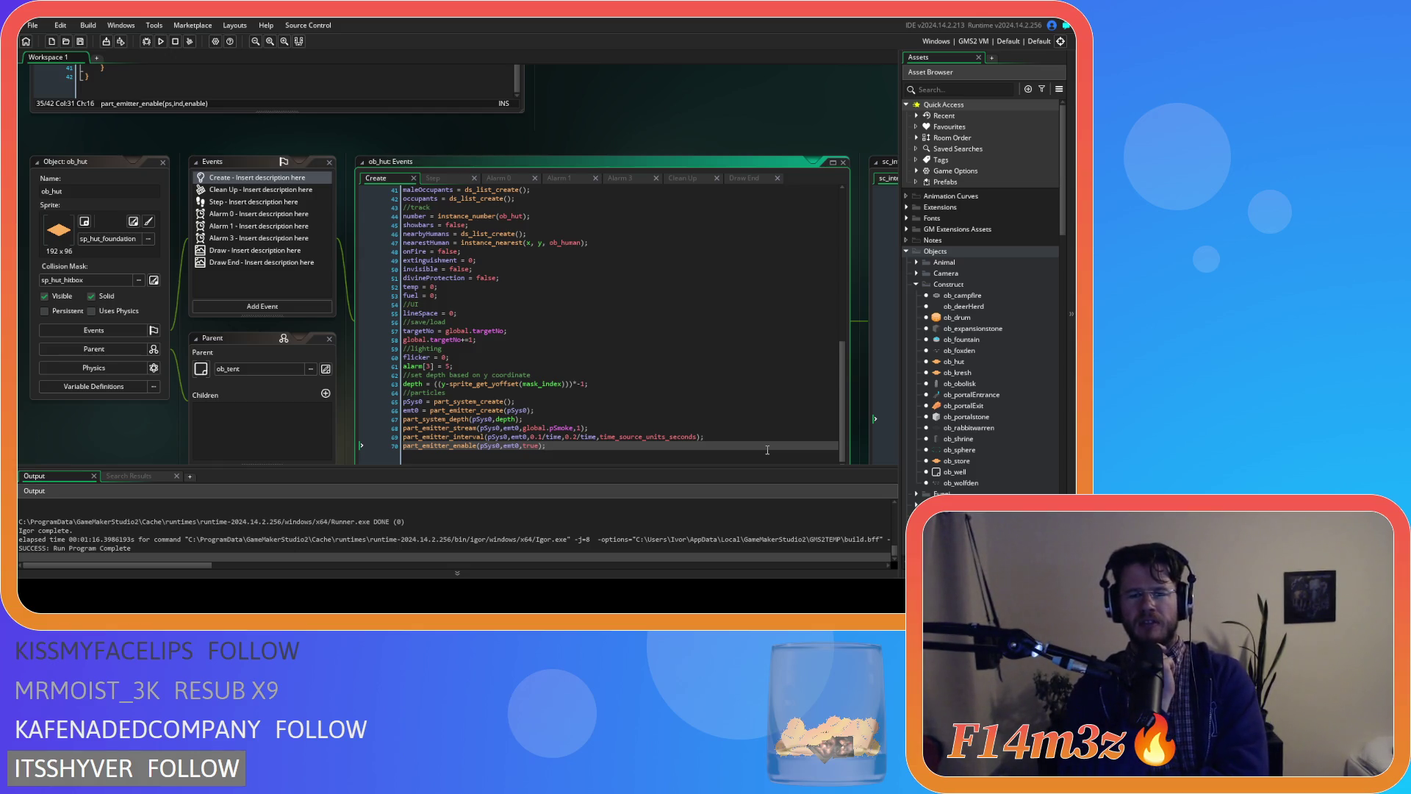
pyautogui.press('F5')
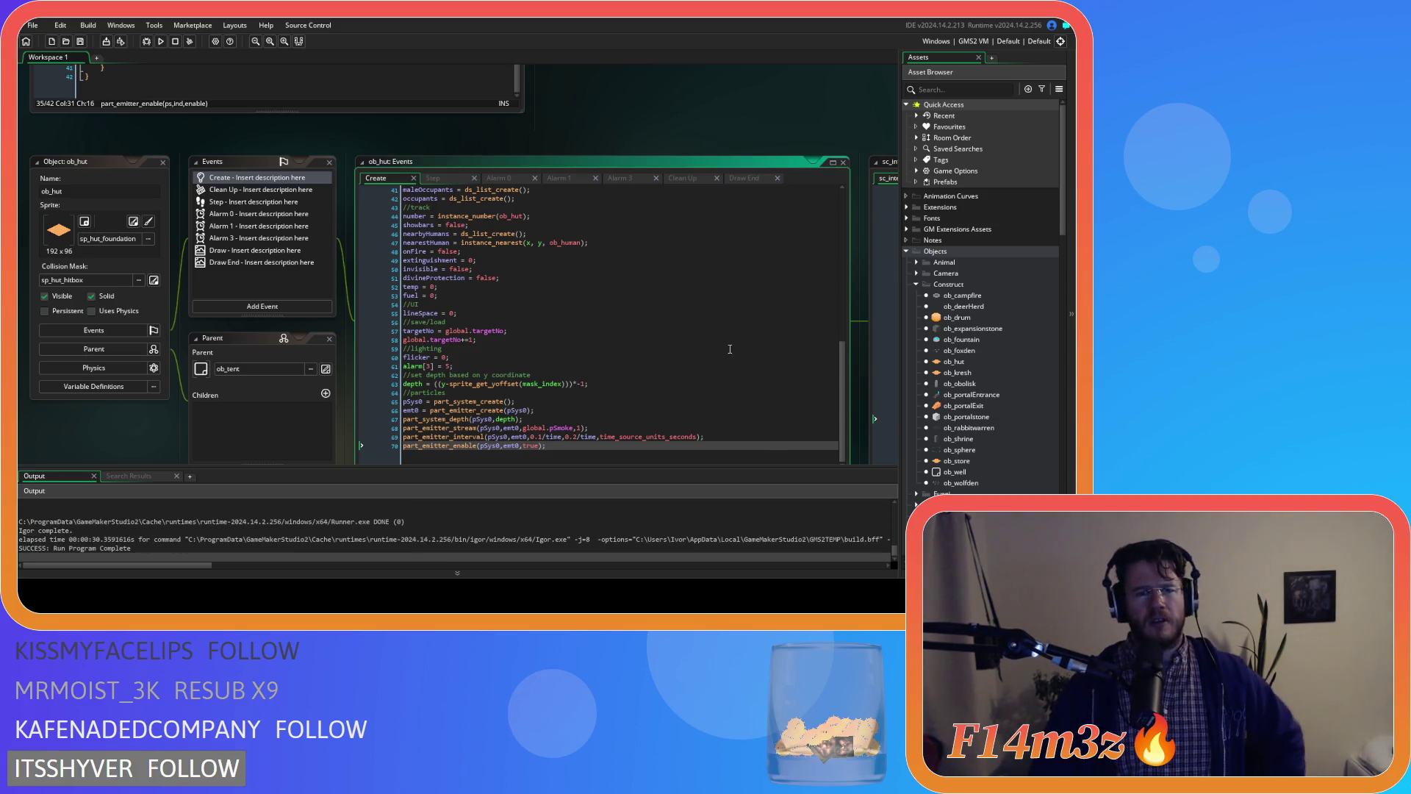
pyautogui.scroll(-3, 594, 134)
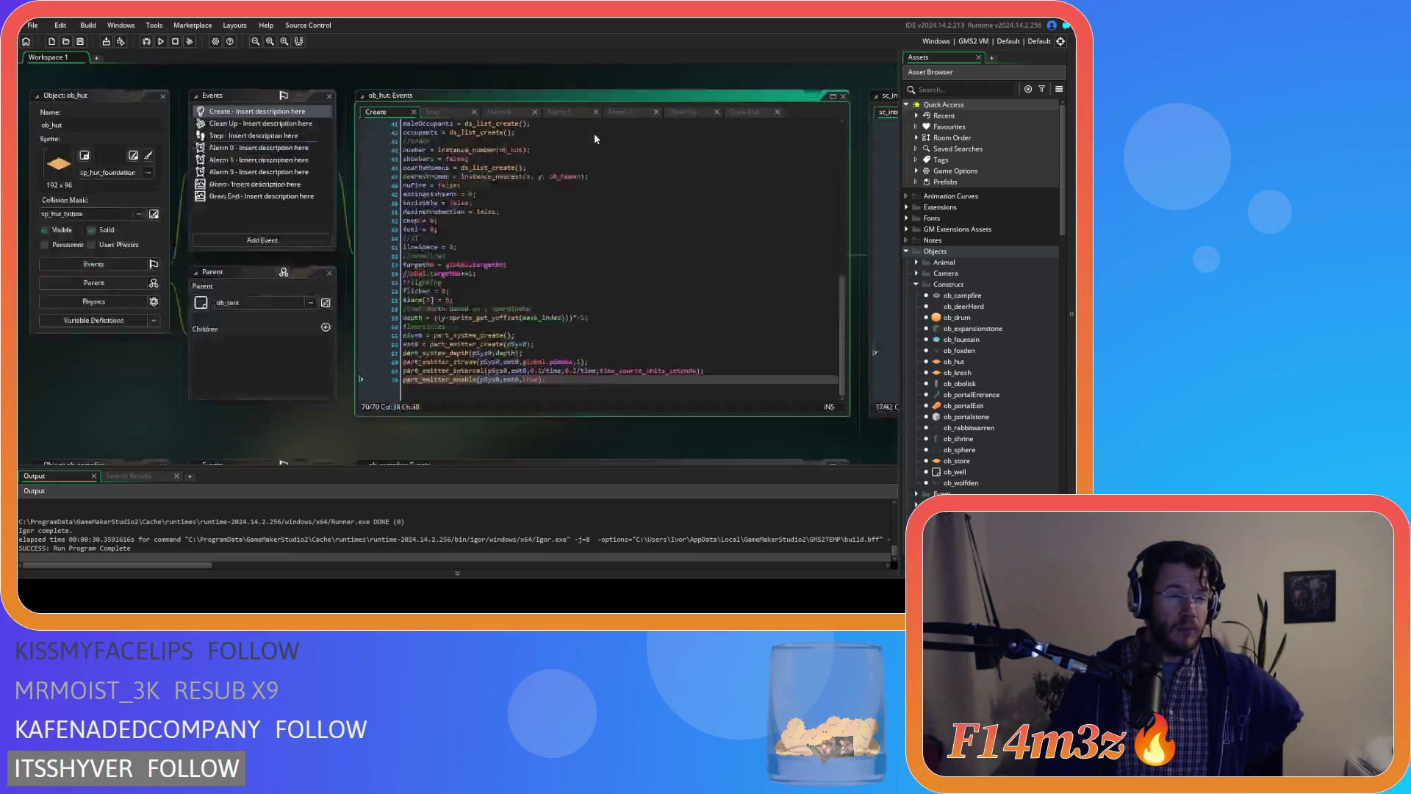
# - Collapse the Construct objects folder, expand Game objects, and open ob_particles
pyautogui.scroll(-3, 594, 405)
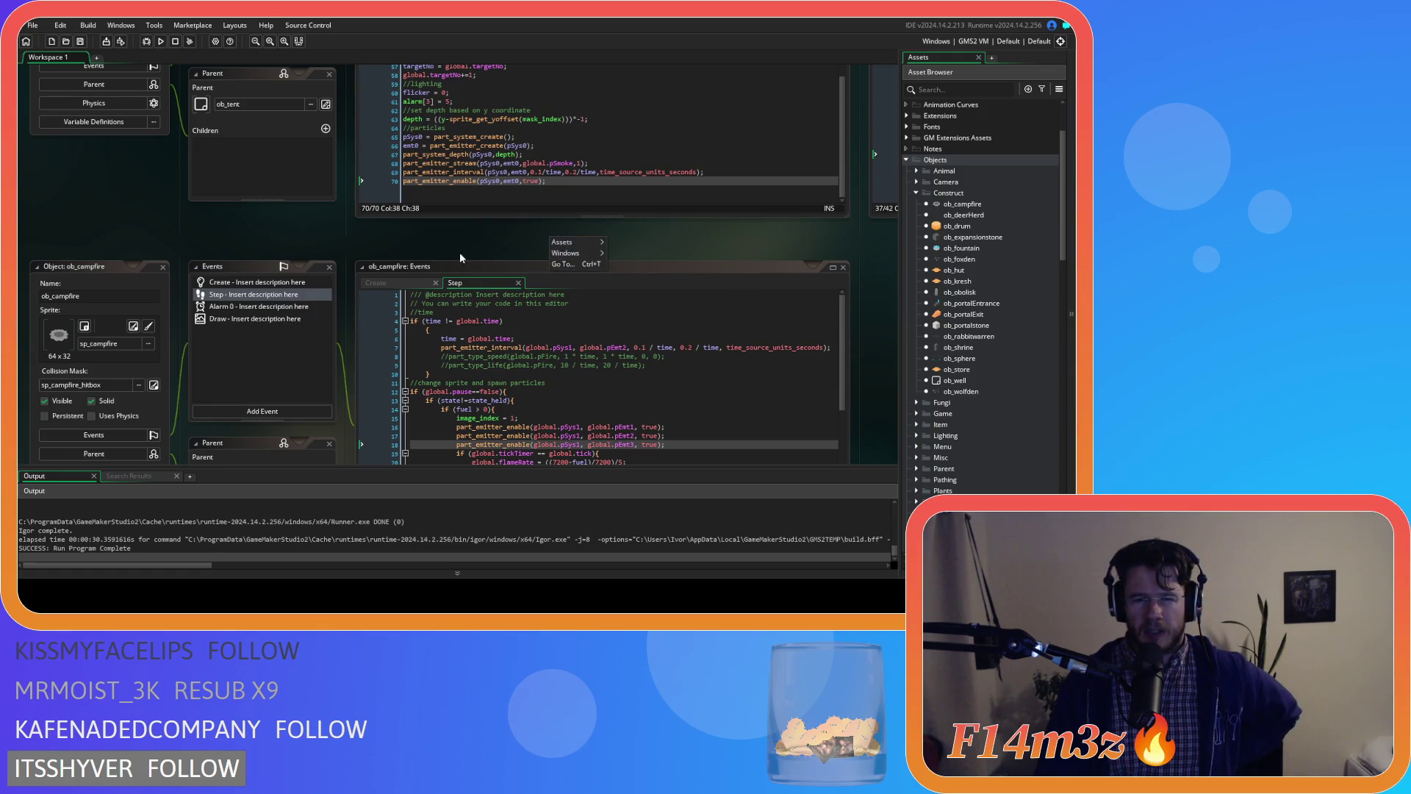
pyautogui.scroll(-10, 964, 386)
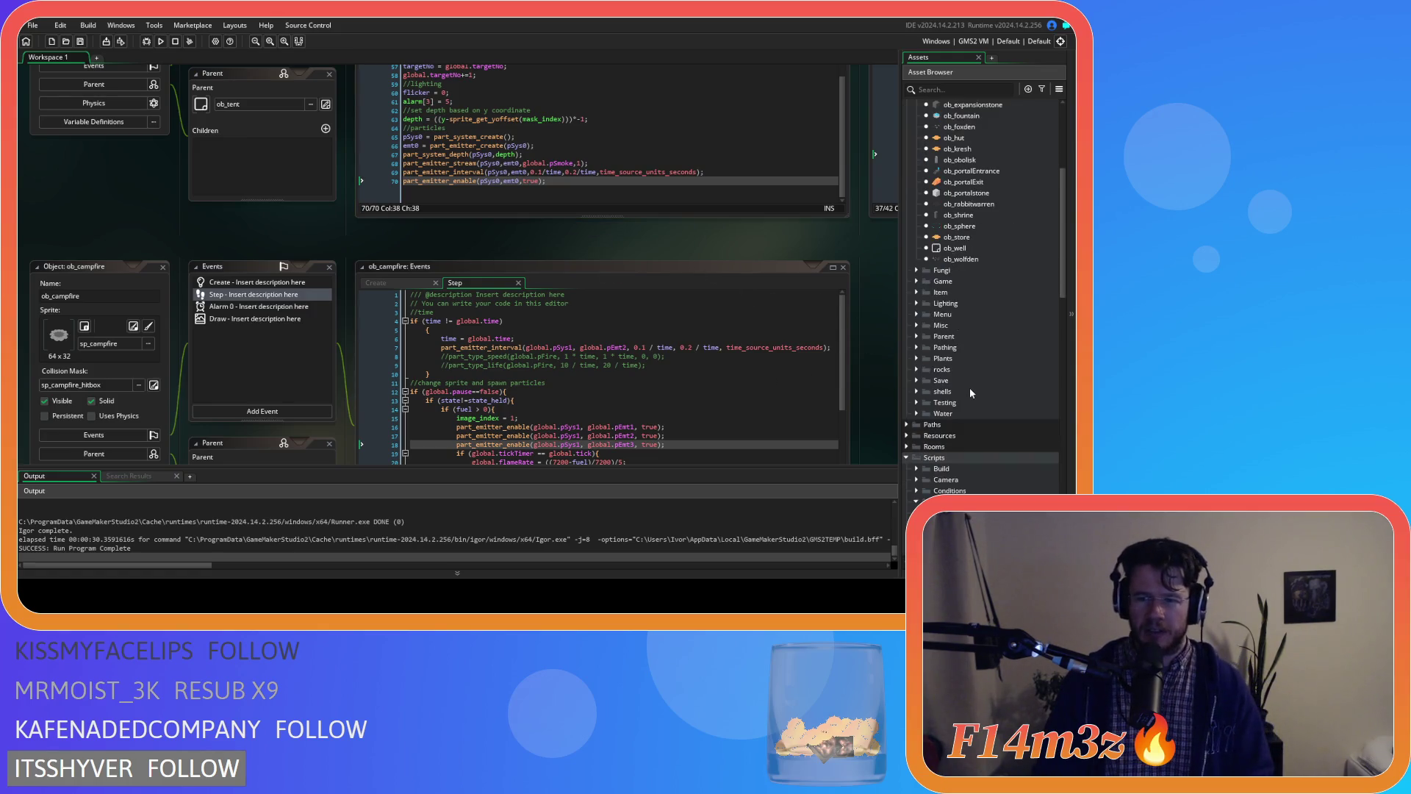
pyautogui.click(918, 258)
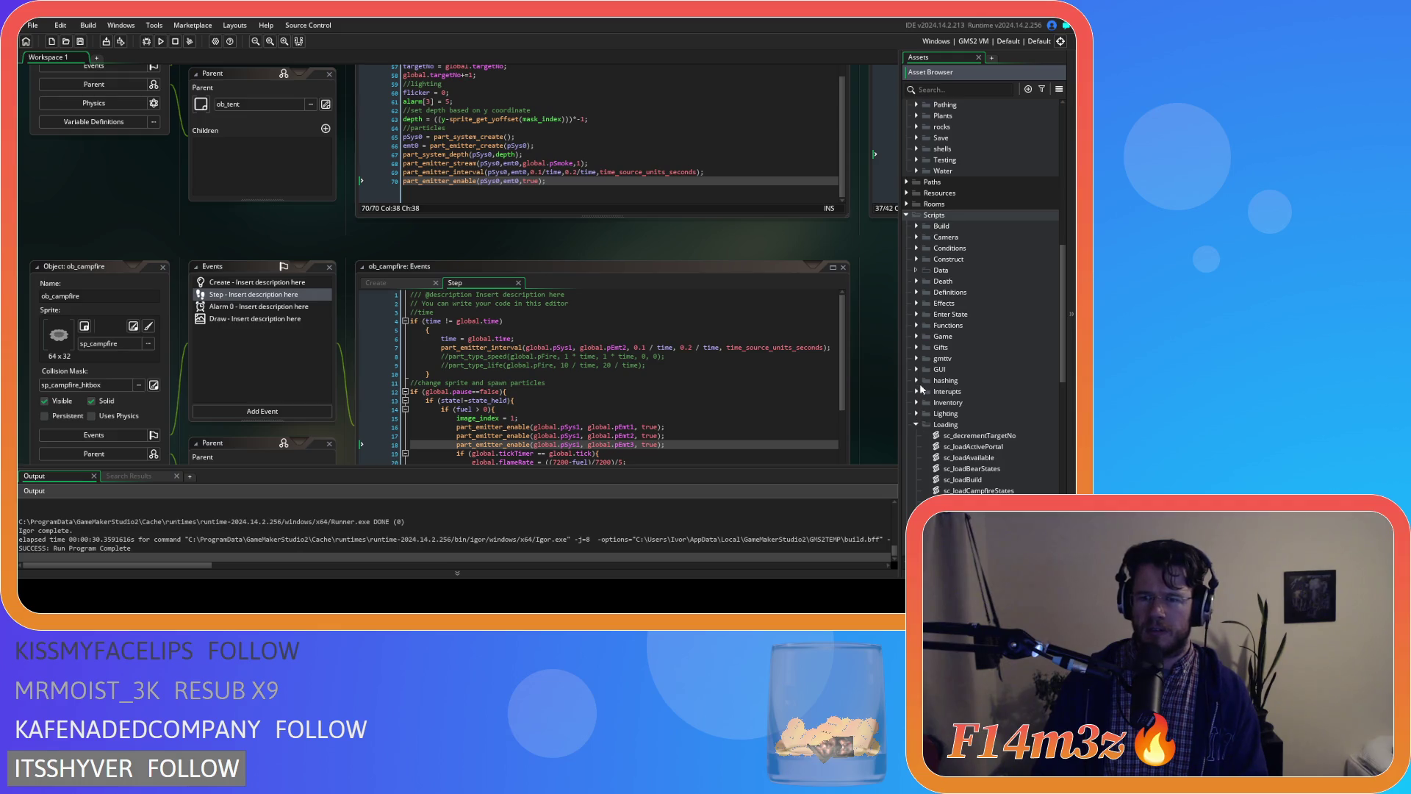
pyautogui.scroll(5, 920, 294)
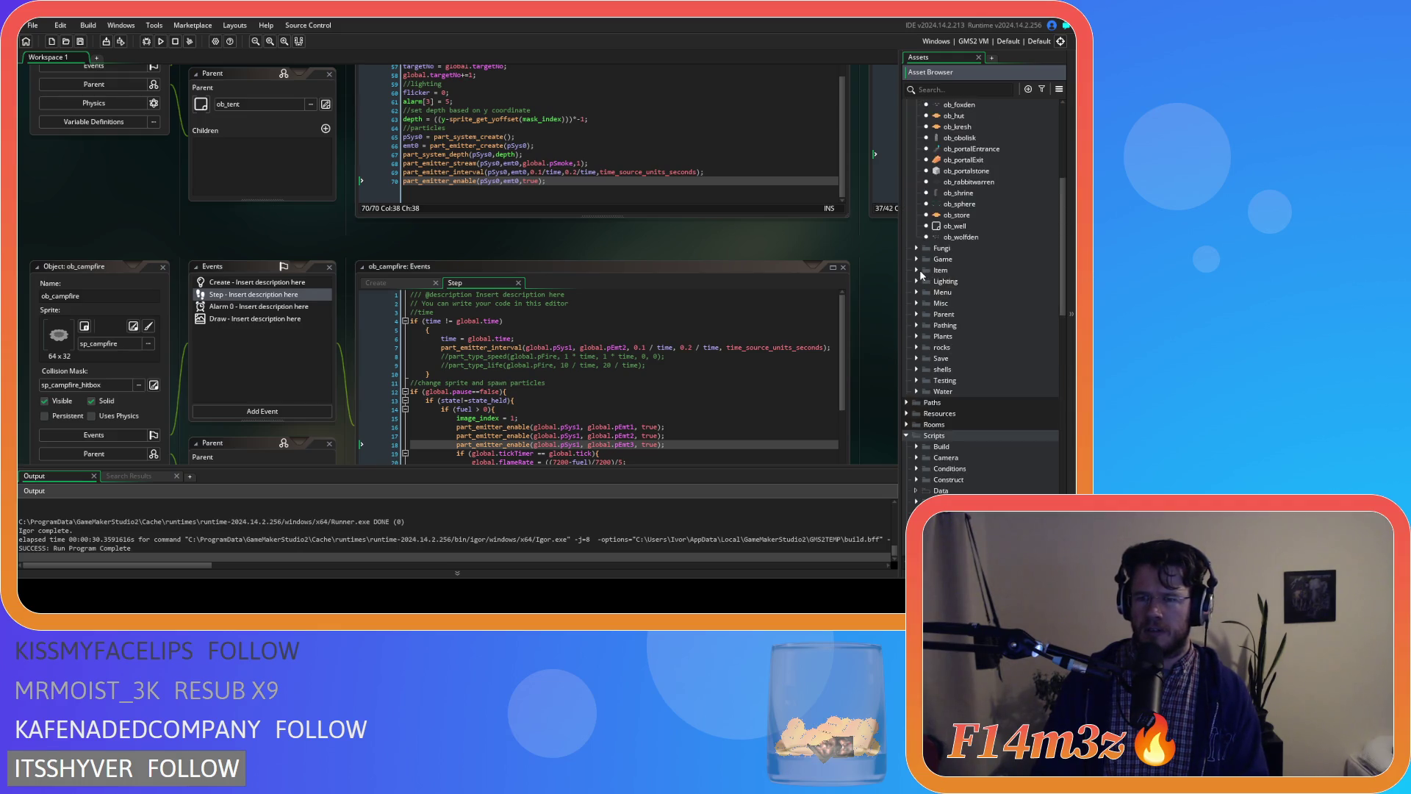
pyautogui.click(918, 260)
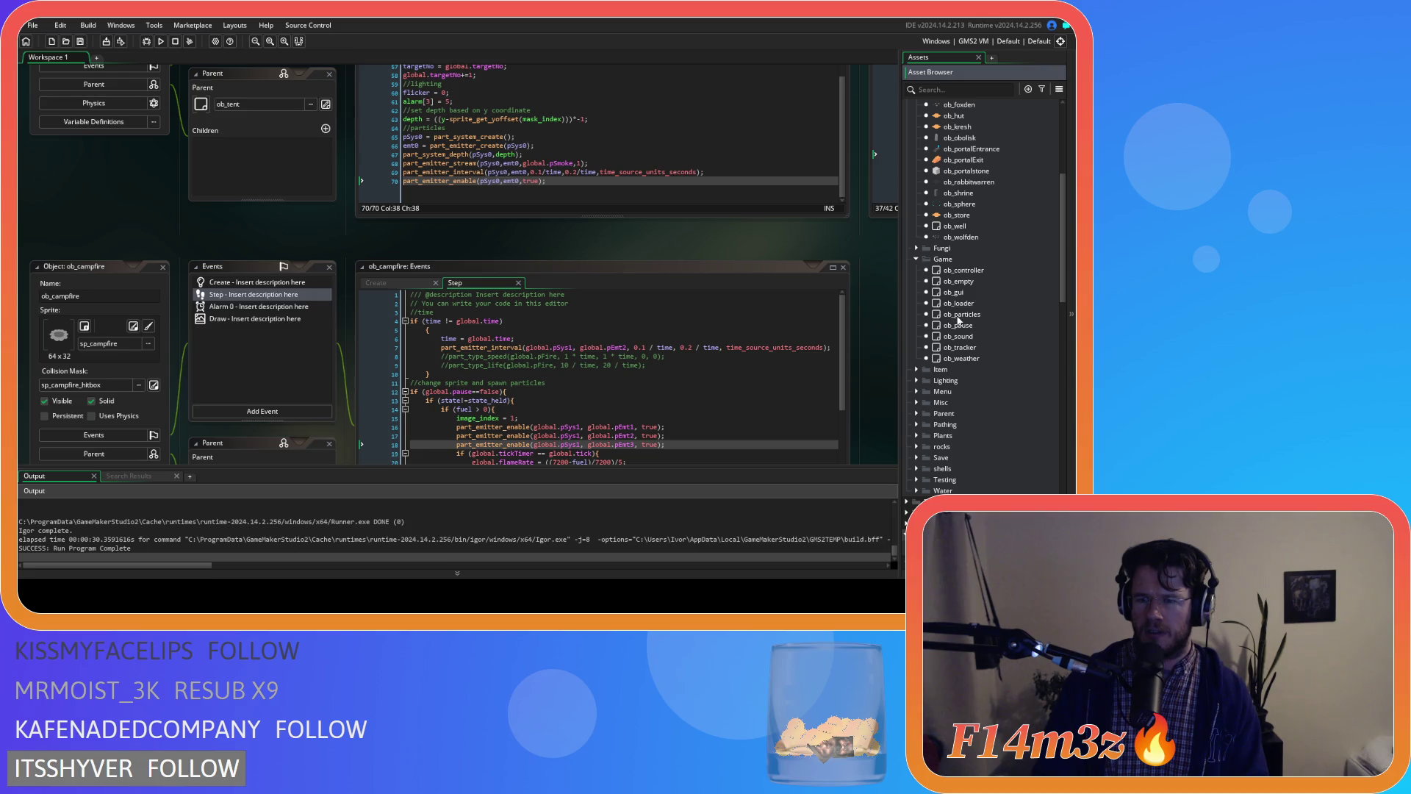
pyautogui.doubleClick(959, 315)
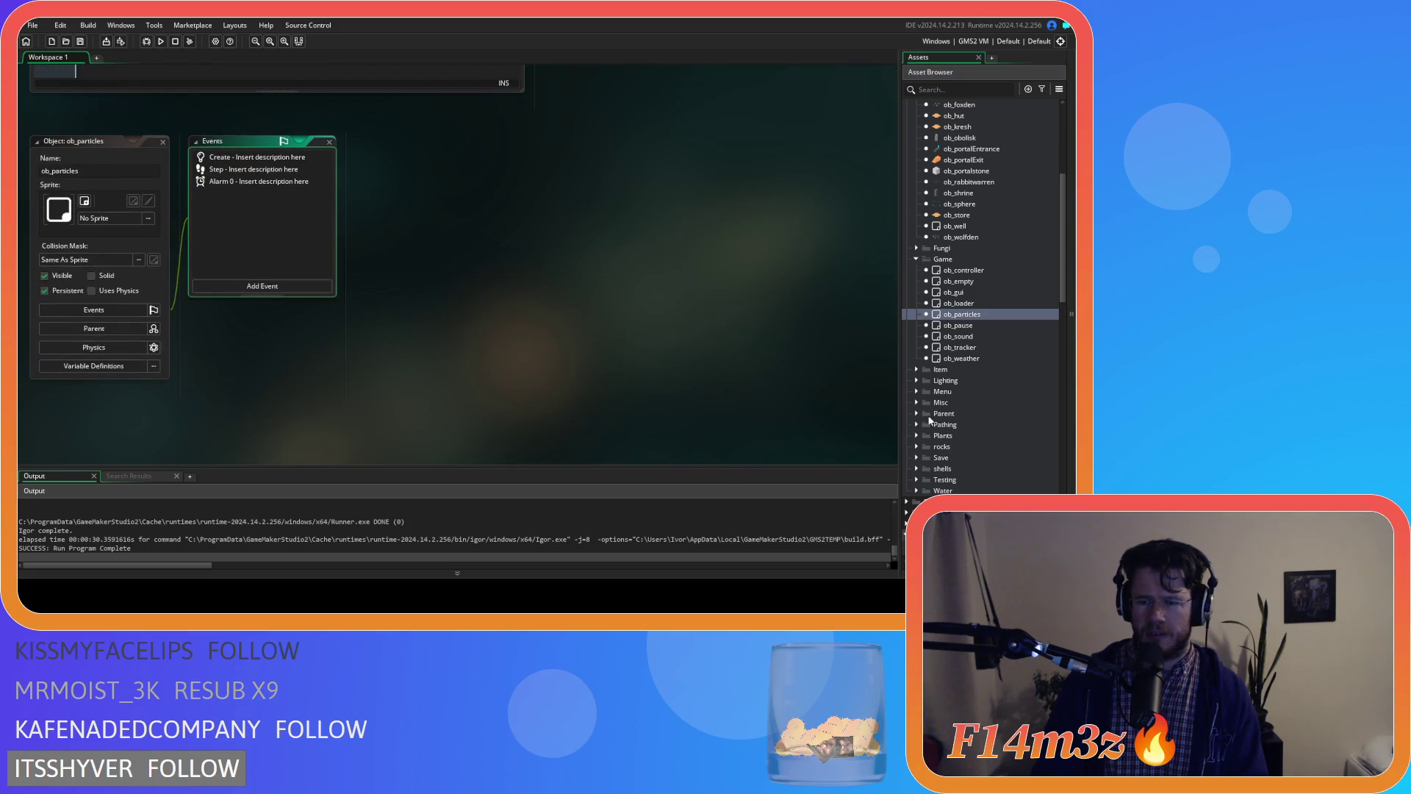
# - Close ob_particles, collapse the Loading and Spawn script folders, and open project-wide Search & Replace
pyautogui.click(162, 141)
pyautogui.scroll(-2, 977, 325)
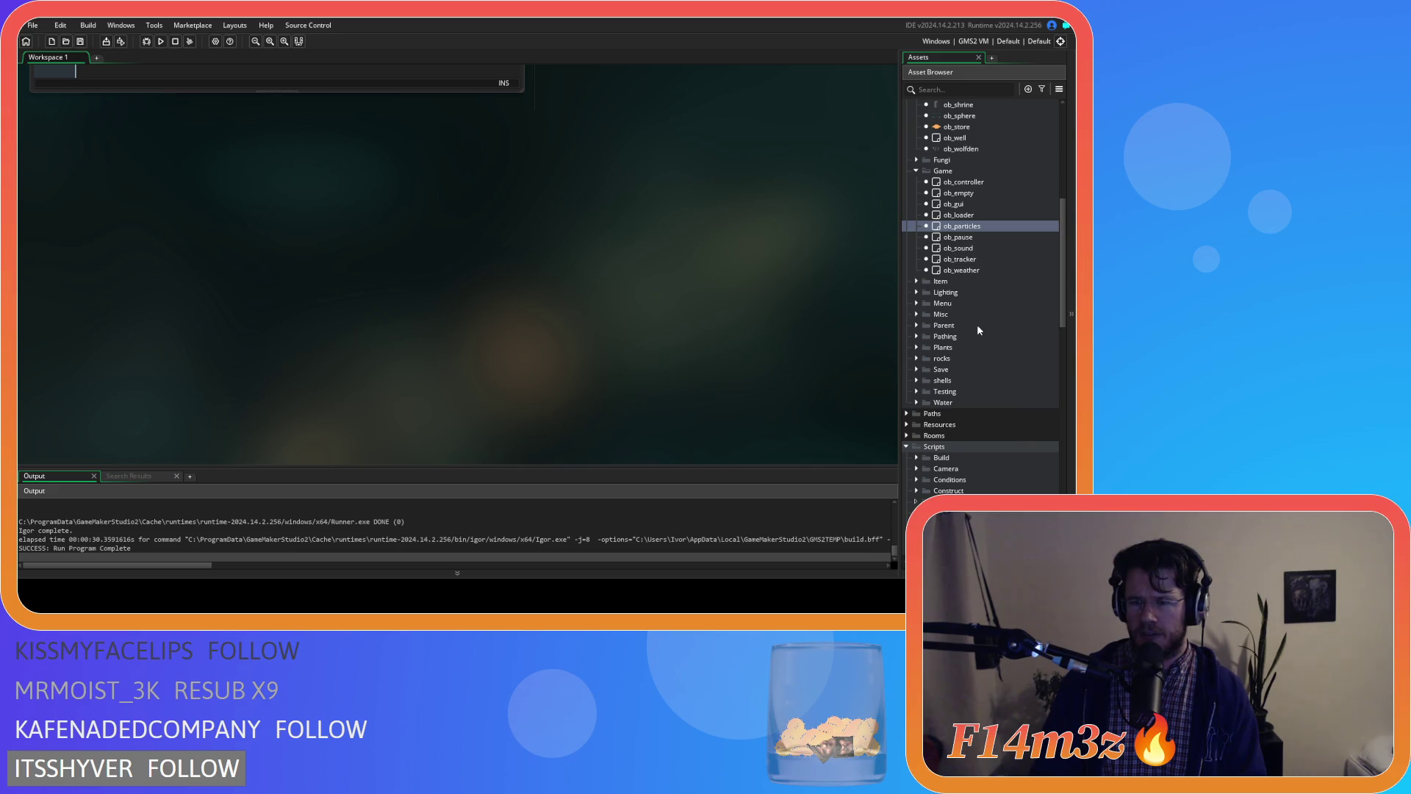
pyautogui.scroll(-7, 977, 324)
pyautogui.click(914, 347)
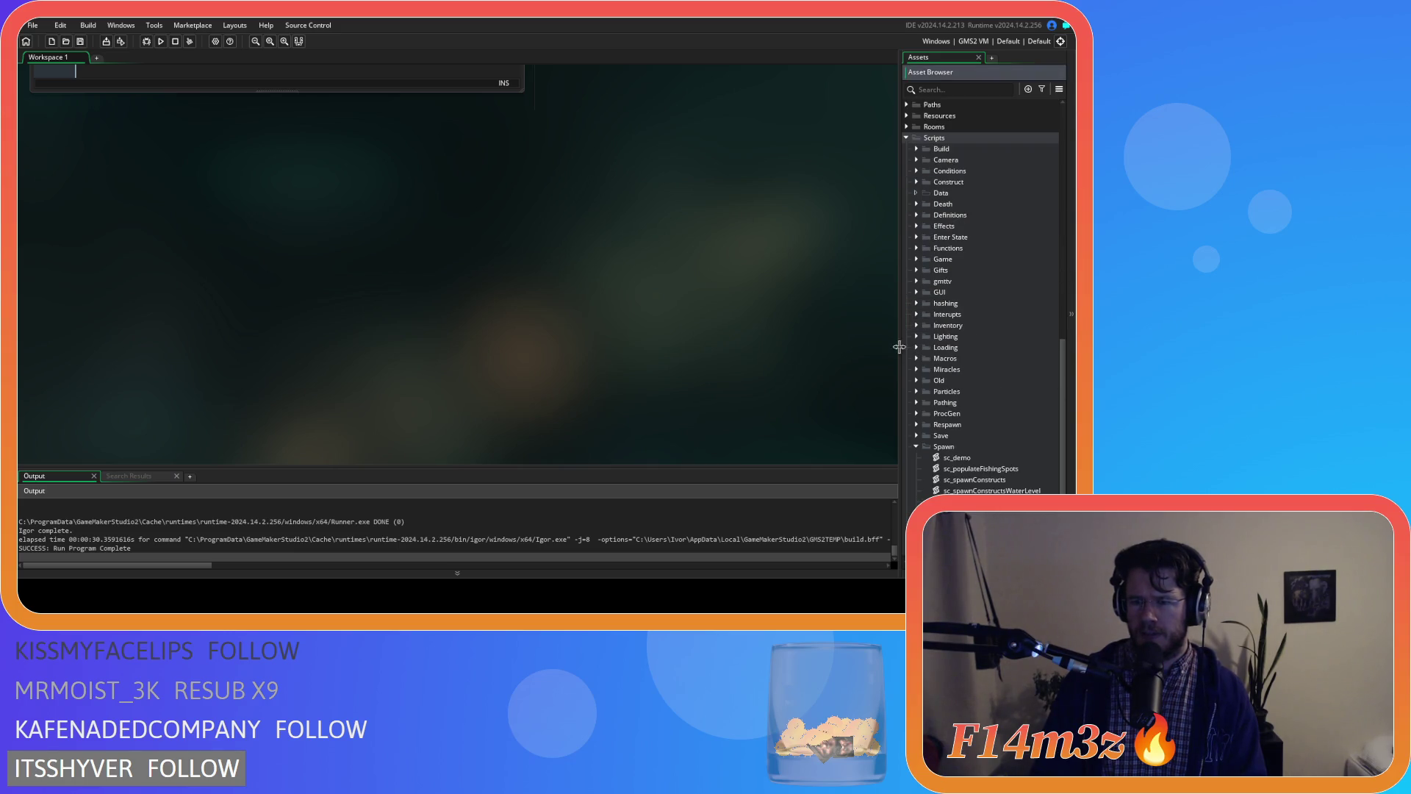
pyautogui.click(917, 446)
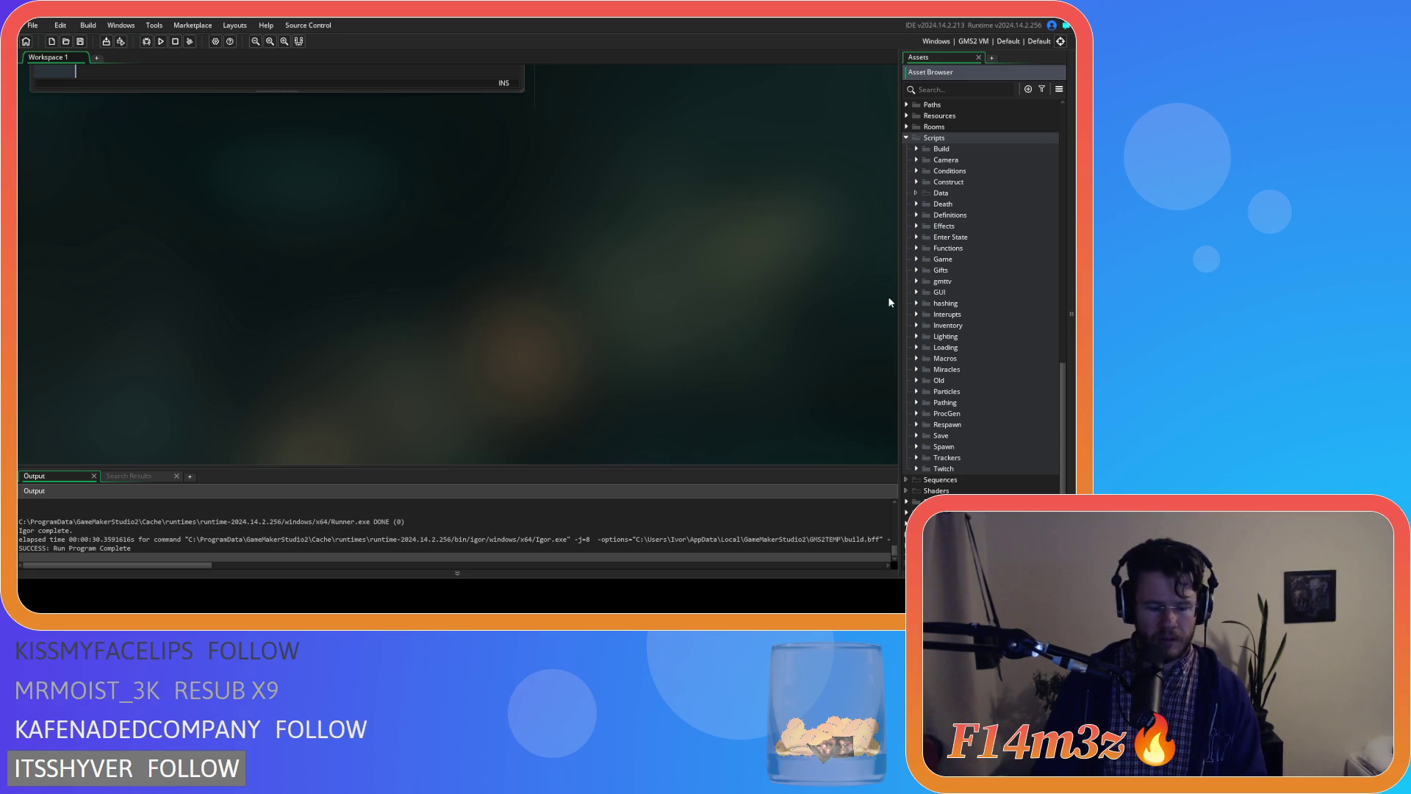
pyautogui.hotkey('ctrl', 'shift', 'f')
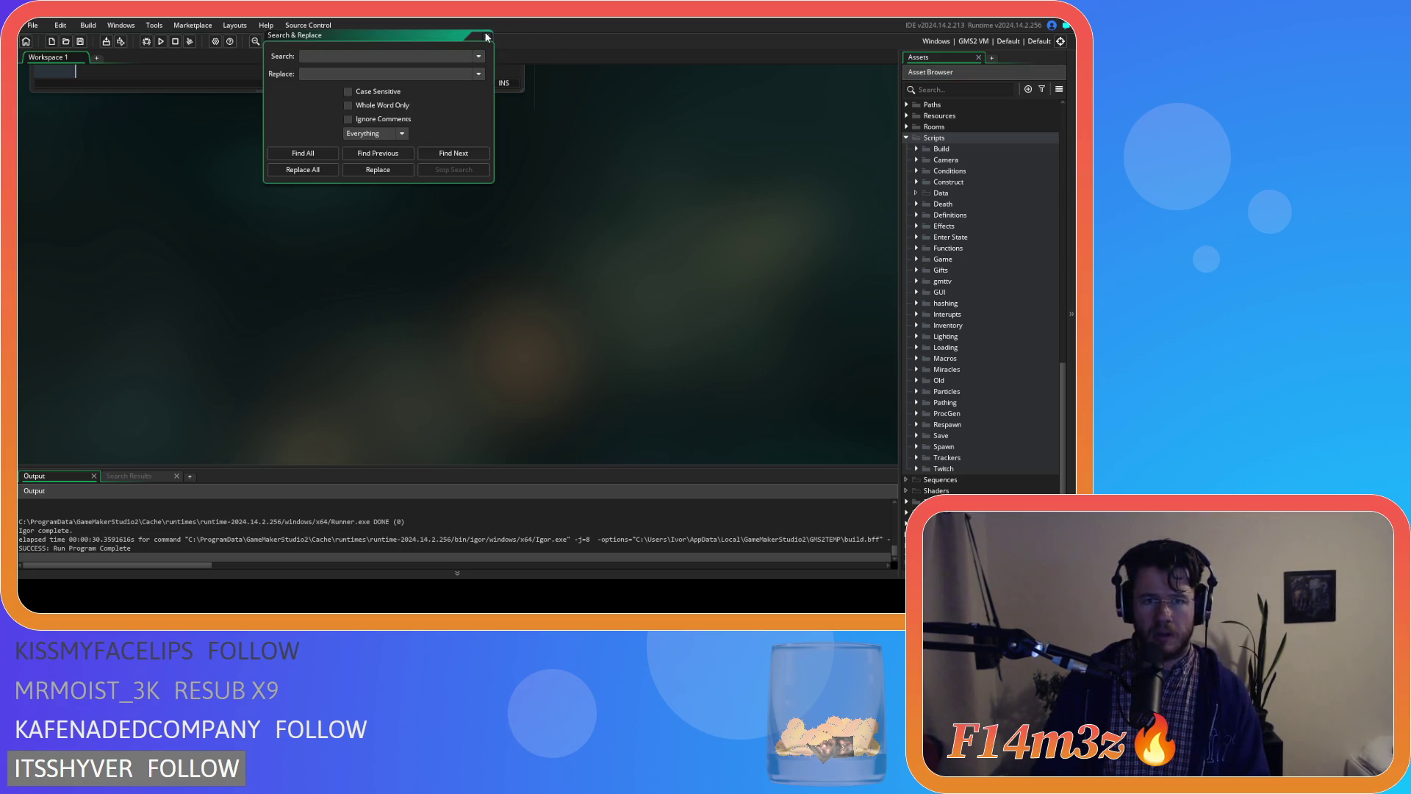
# - Search the whole project for 'clearParticles', which finds no matches
pyautogui.click(485, 35)
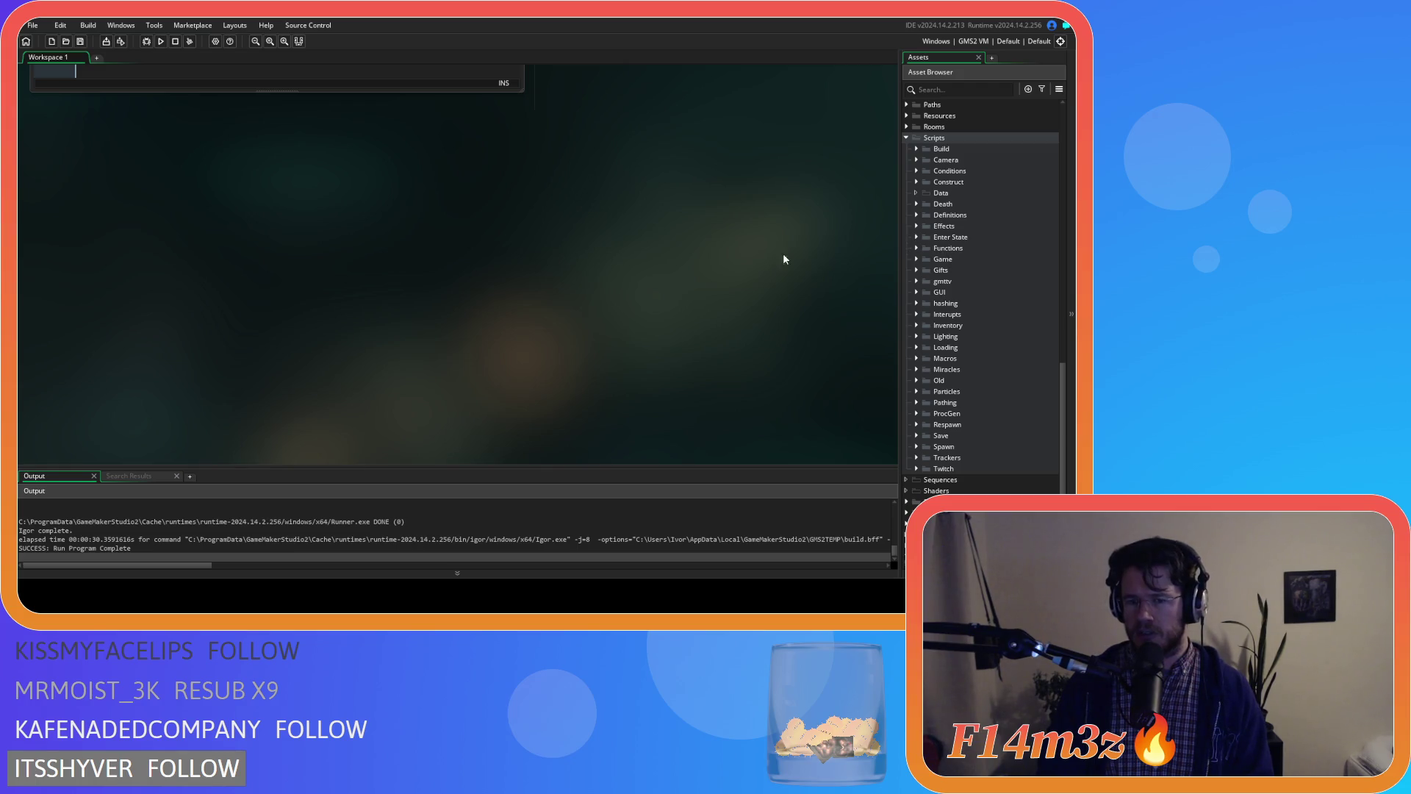
pyautogui.hotkey('ctrl', 'shift', 'f')
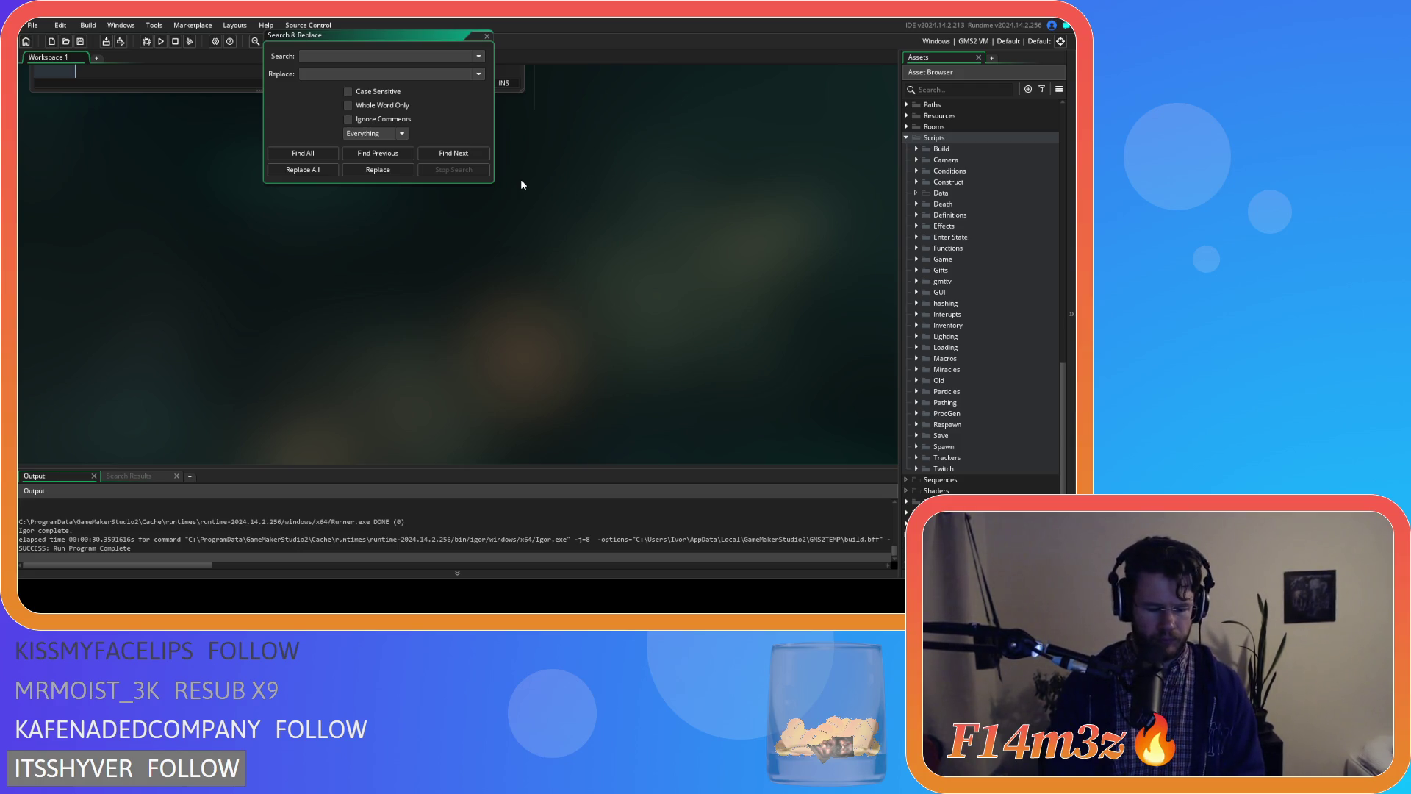
pyautogui.write('clearPa')
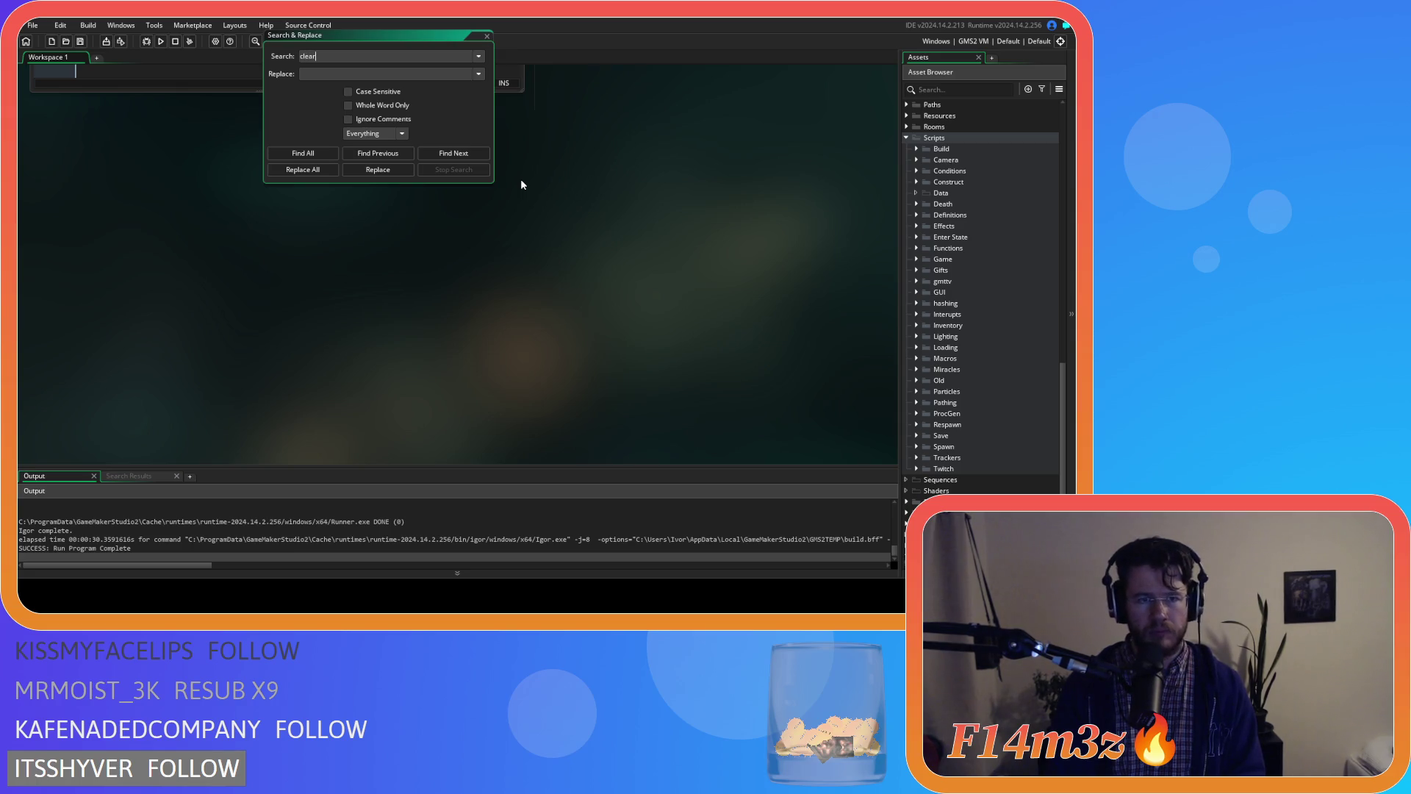
pyautogui.write('rticles')
pyautogui.click(307, 153)
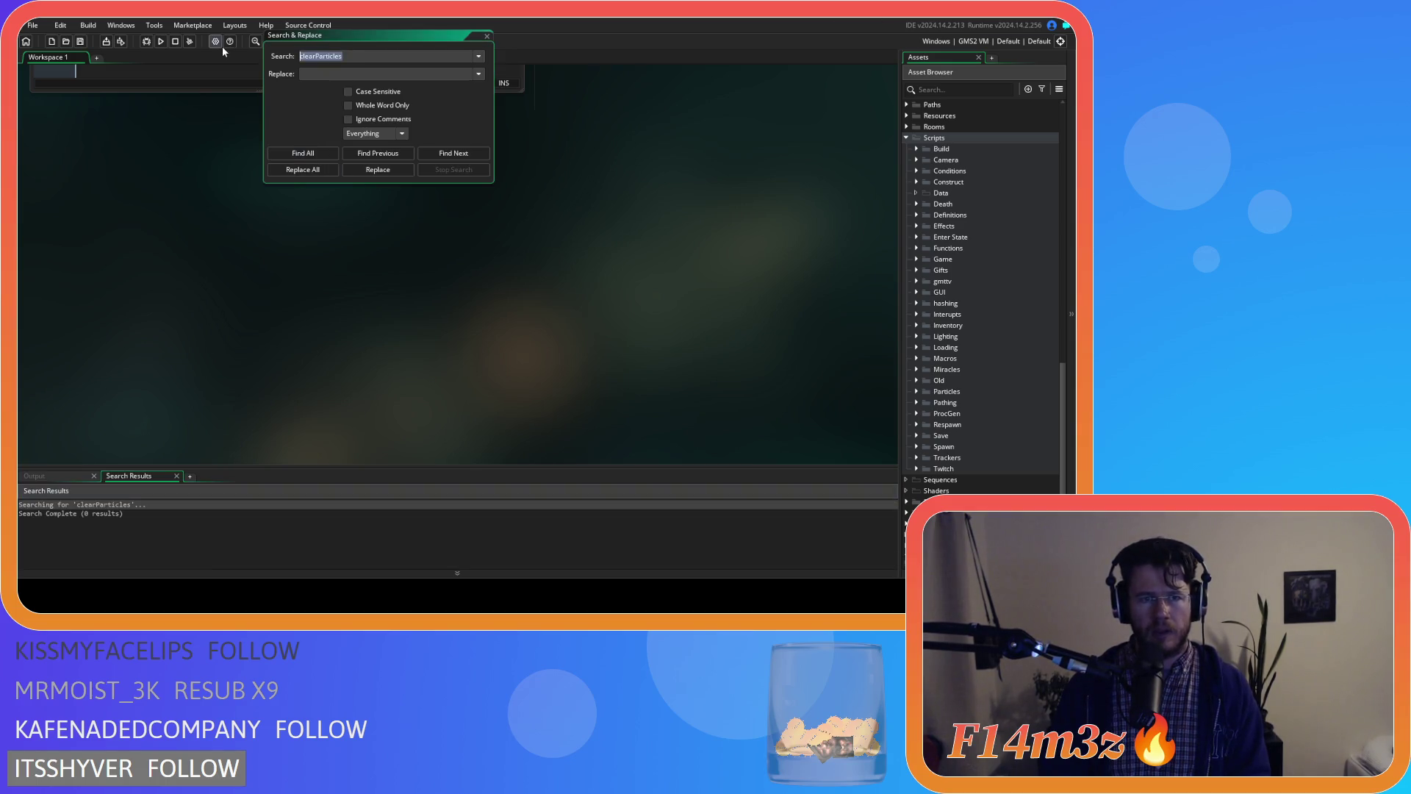
# - Search the project for 'particleClean' instead, listing six matches
pyautogui.press('BackSpace')
pyautogui.write('parti')
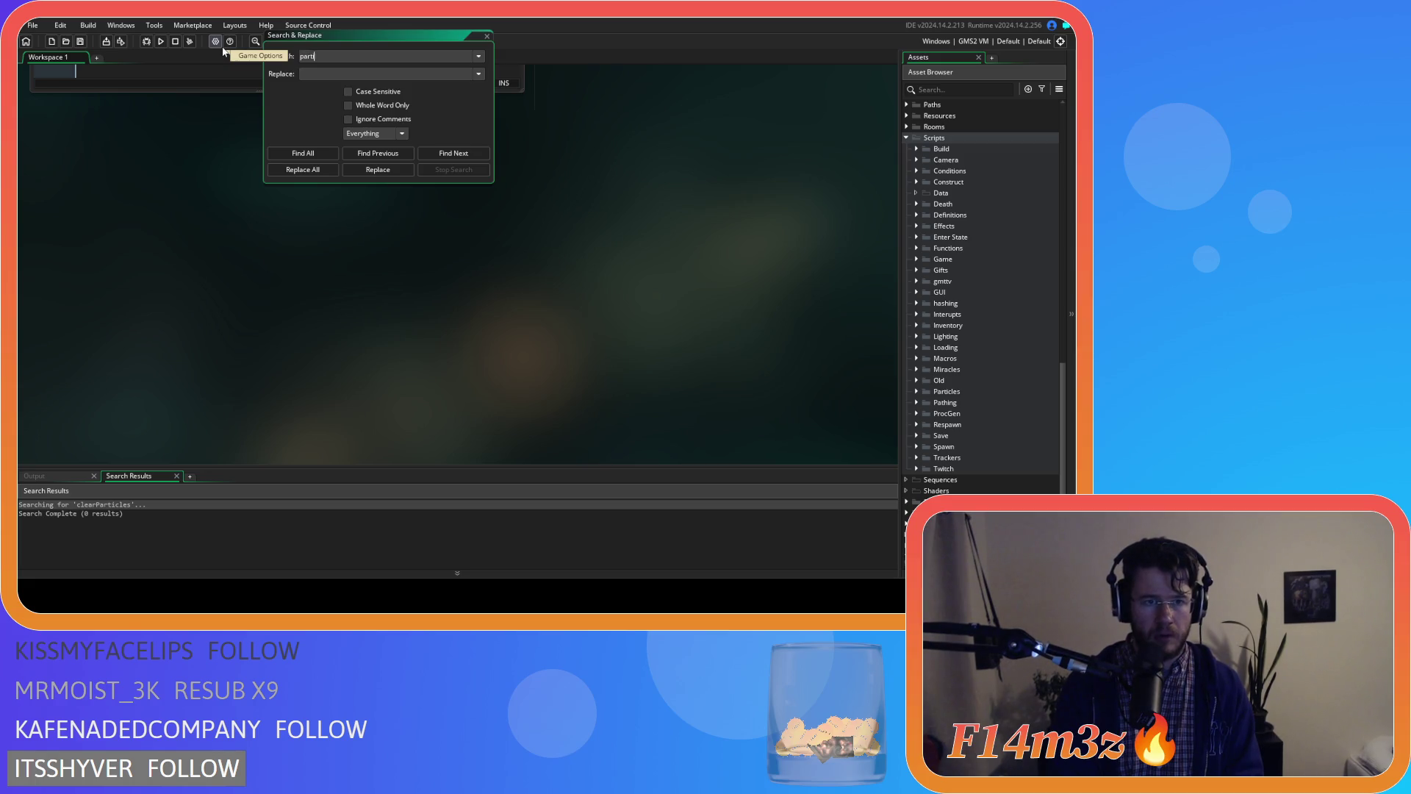
pyautogui.write('cleClean')
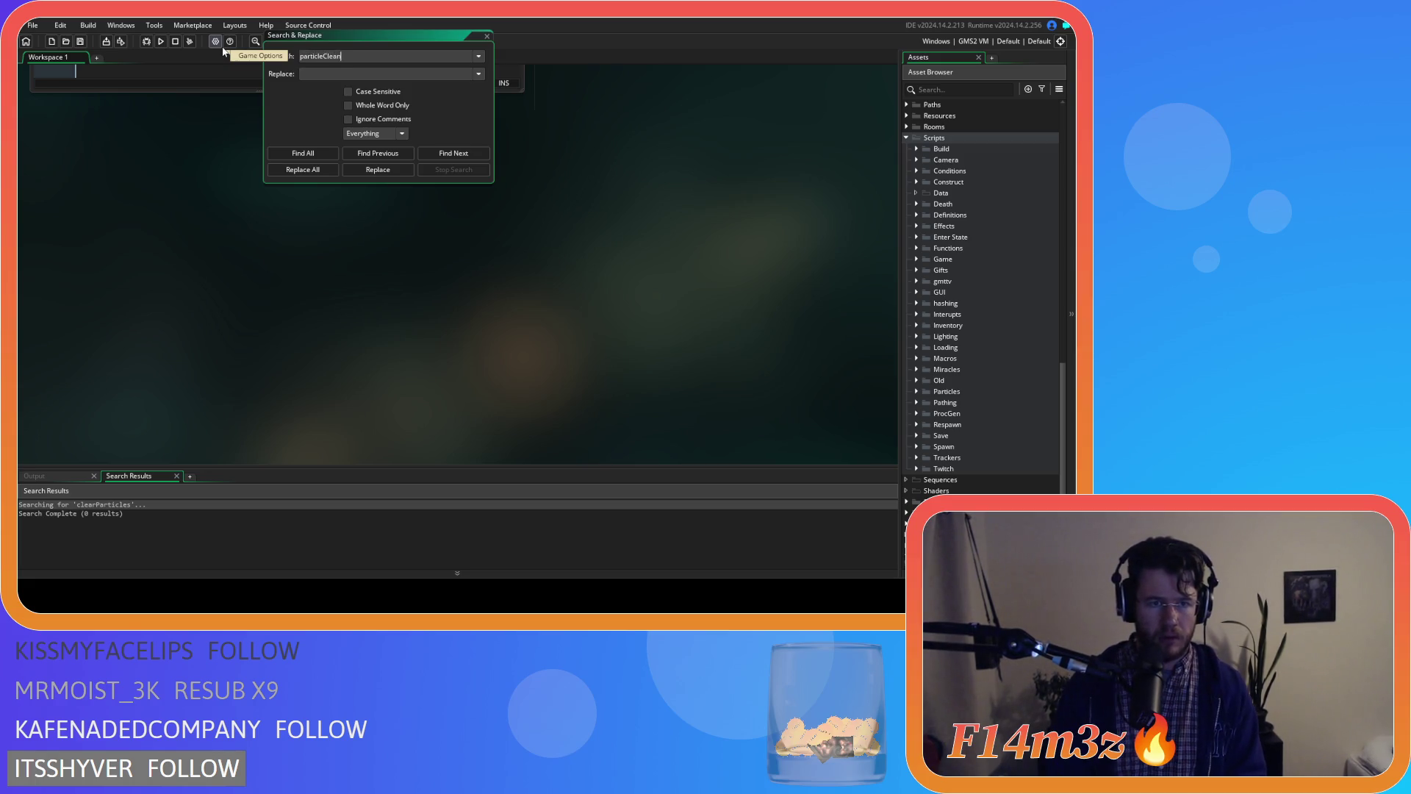
pyautogui.click(330, 153)
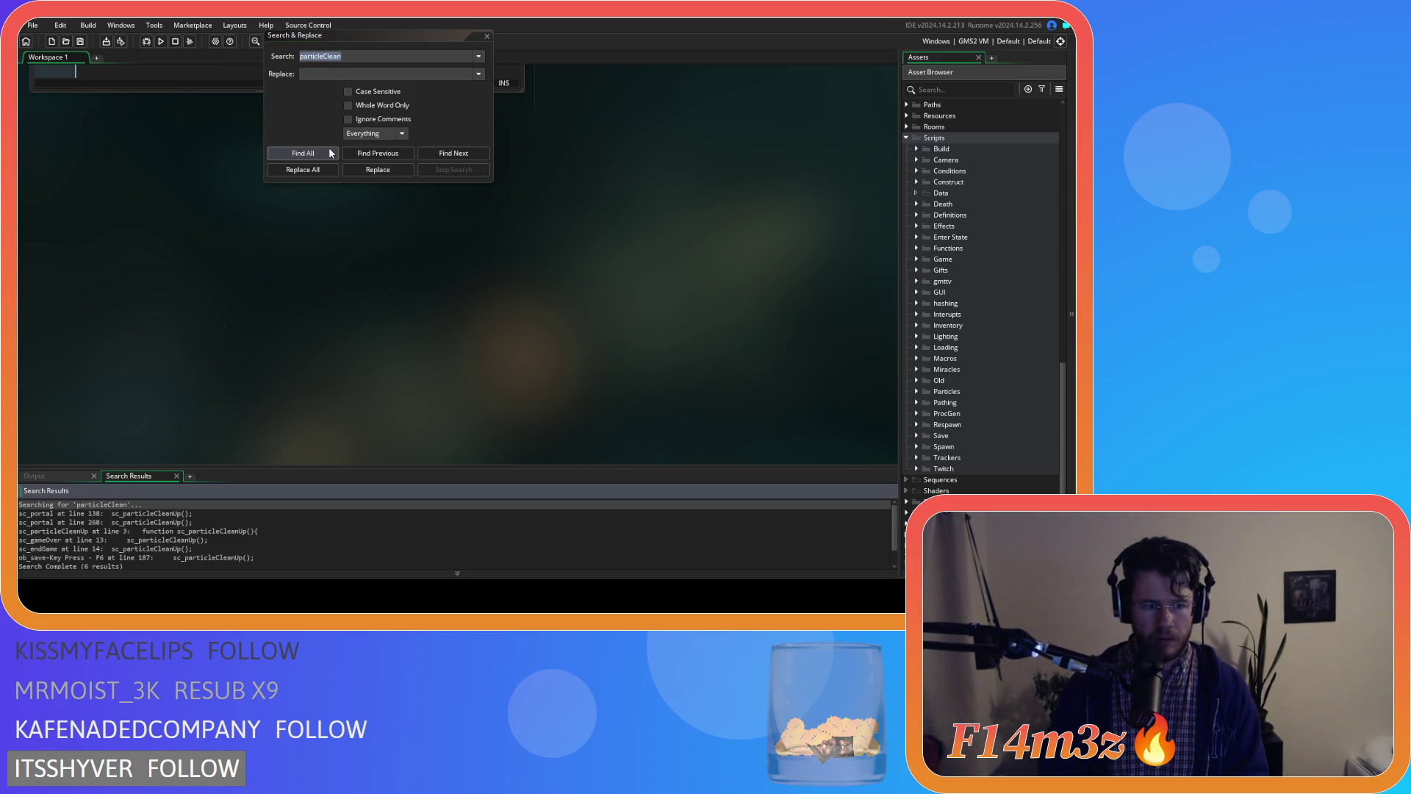
# - Open the sc_portal match and search the project for the sc_particleCleanUp() call on line 138
pyautogui.doubleClick(161, 513)
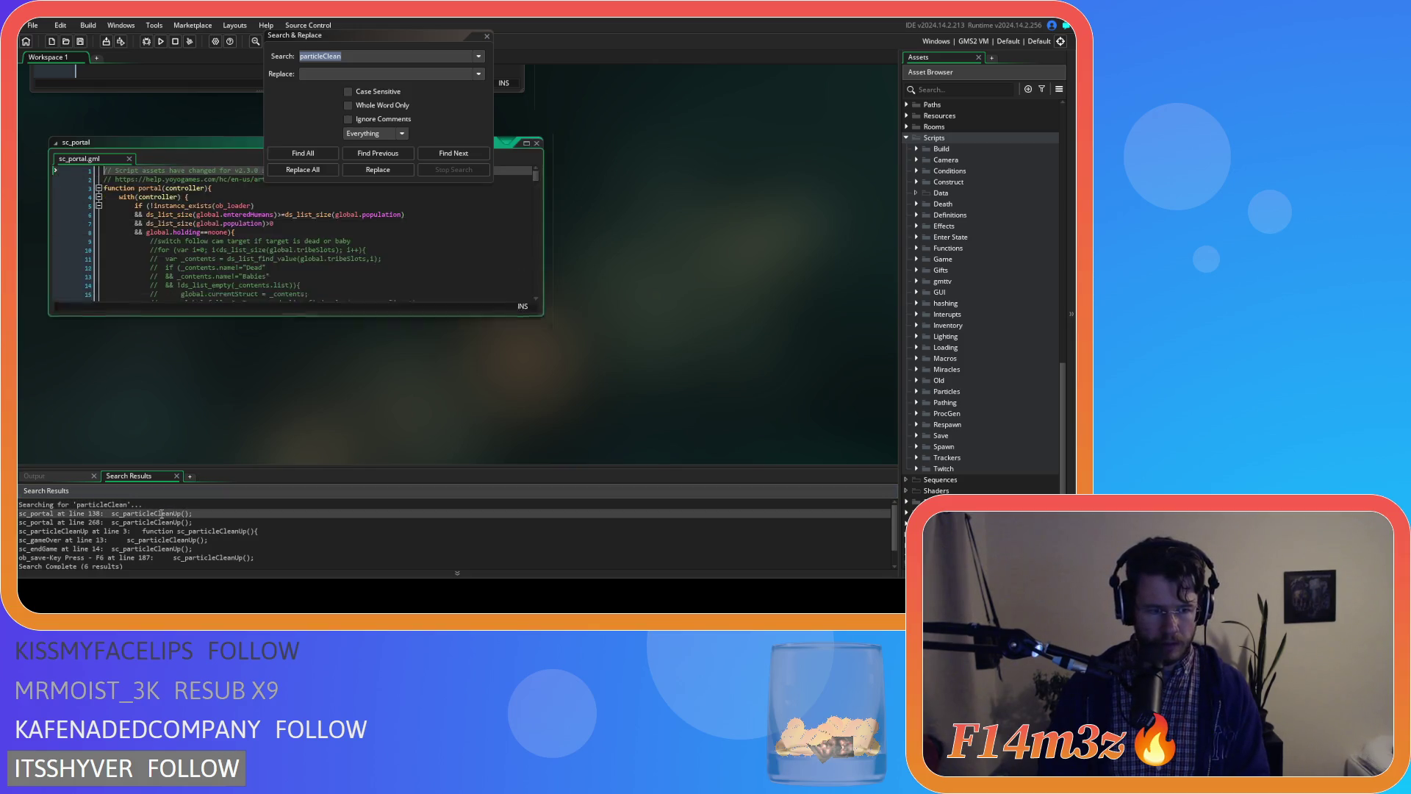
pyautogui.click(487, 36)
pyautogui.moveTo(165, 148); pyautogui.dragTo(246, 152)
pyautogui.hotkey('ctrl', 'shift', 'f')
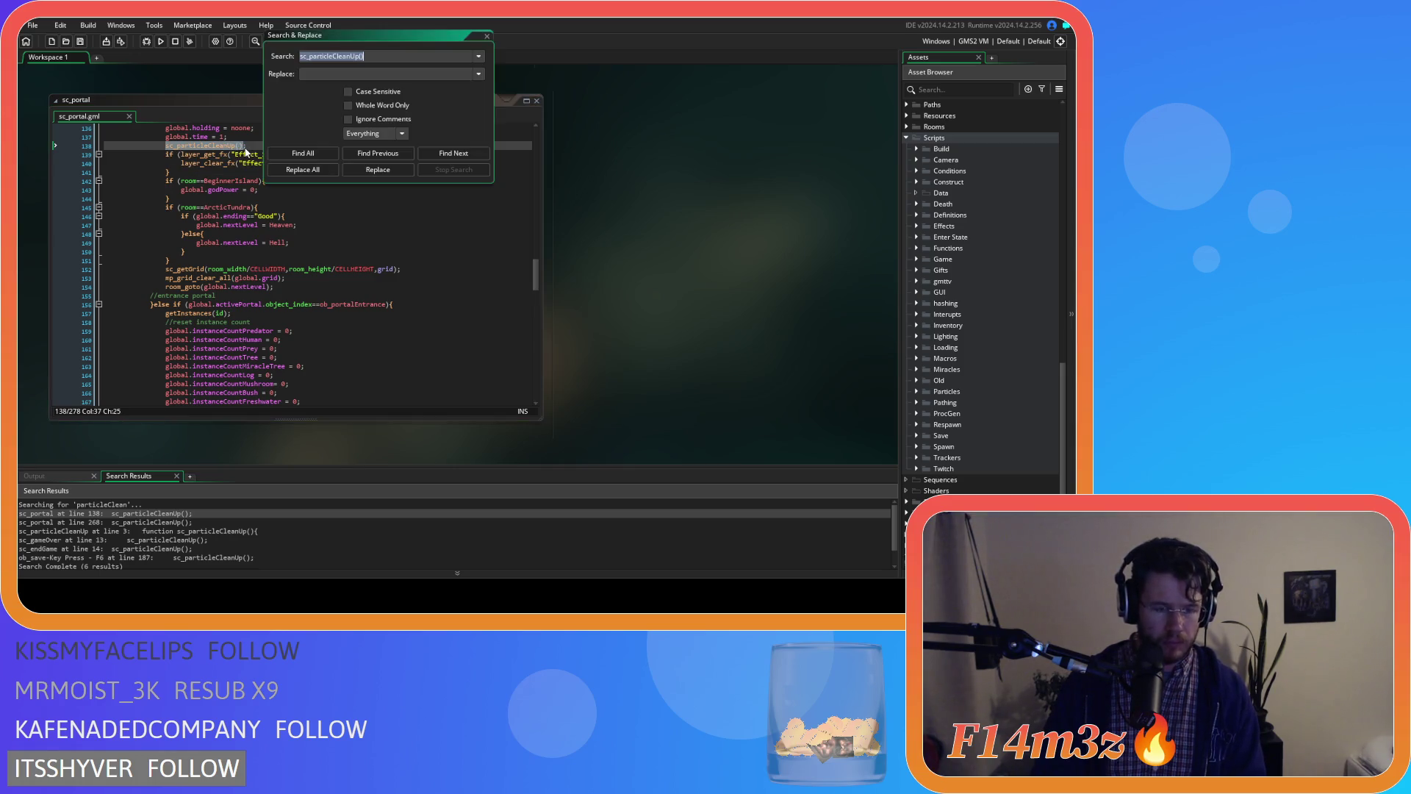
pyautogui.click(303, 153)
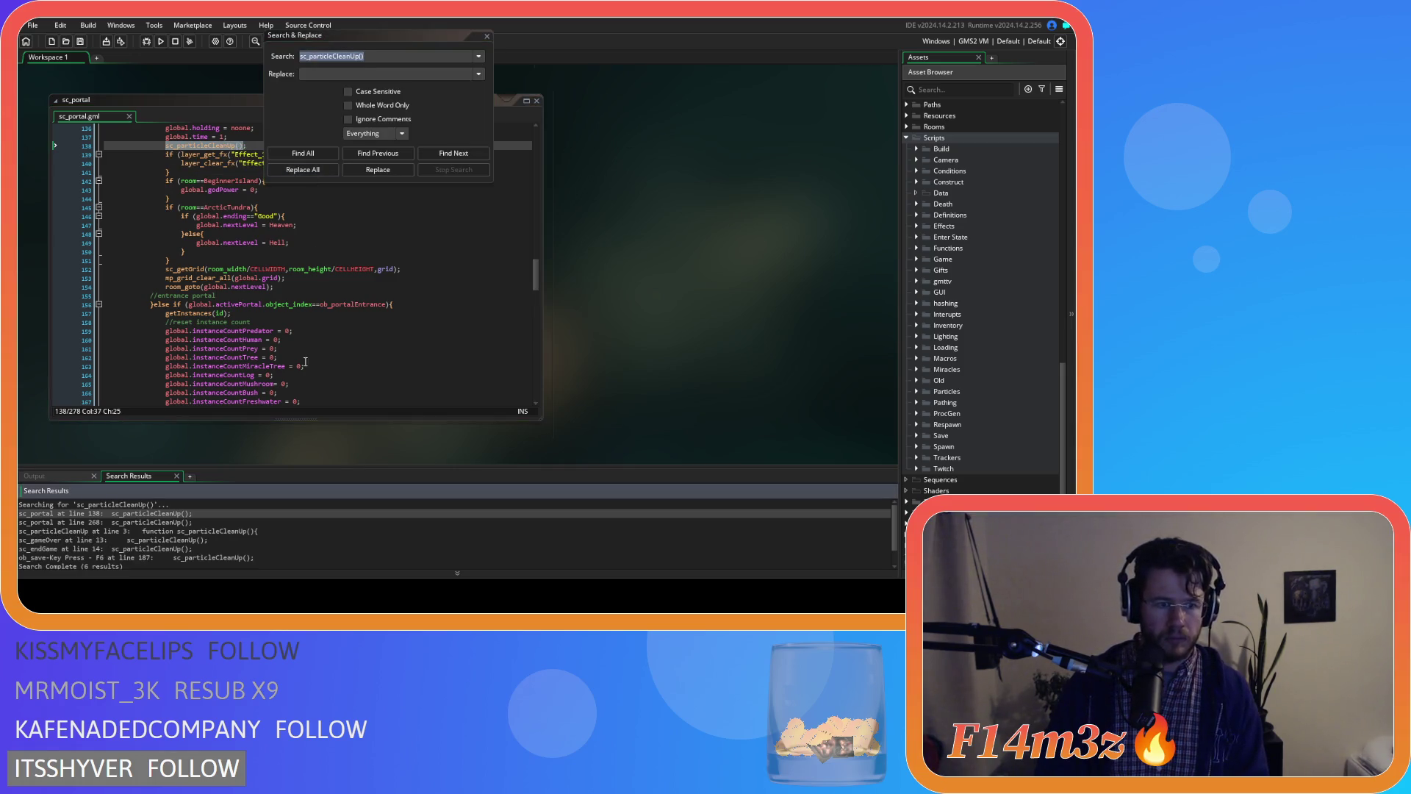
# - Browse the sc_particleCleanUp results: its definition, sc_gameOver line 13 and the ob_save F6 press
pyautogui.click(227, 530)
pyautogui.click(236, 539)
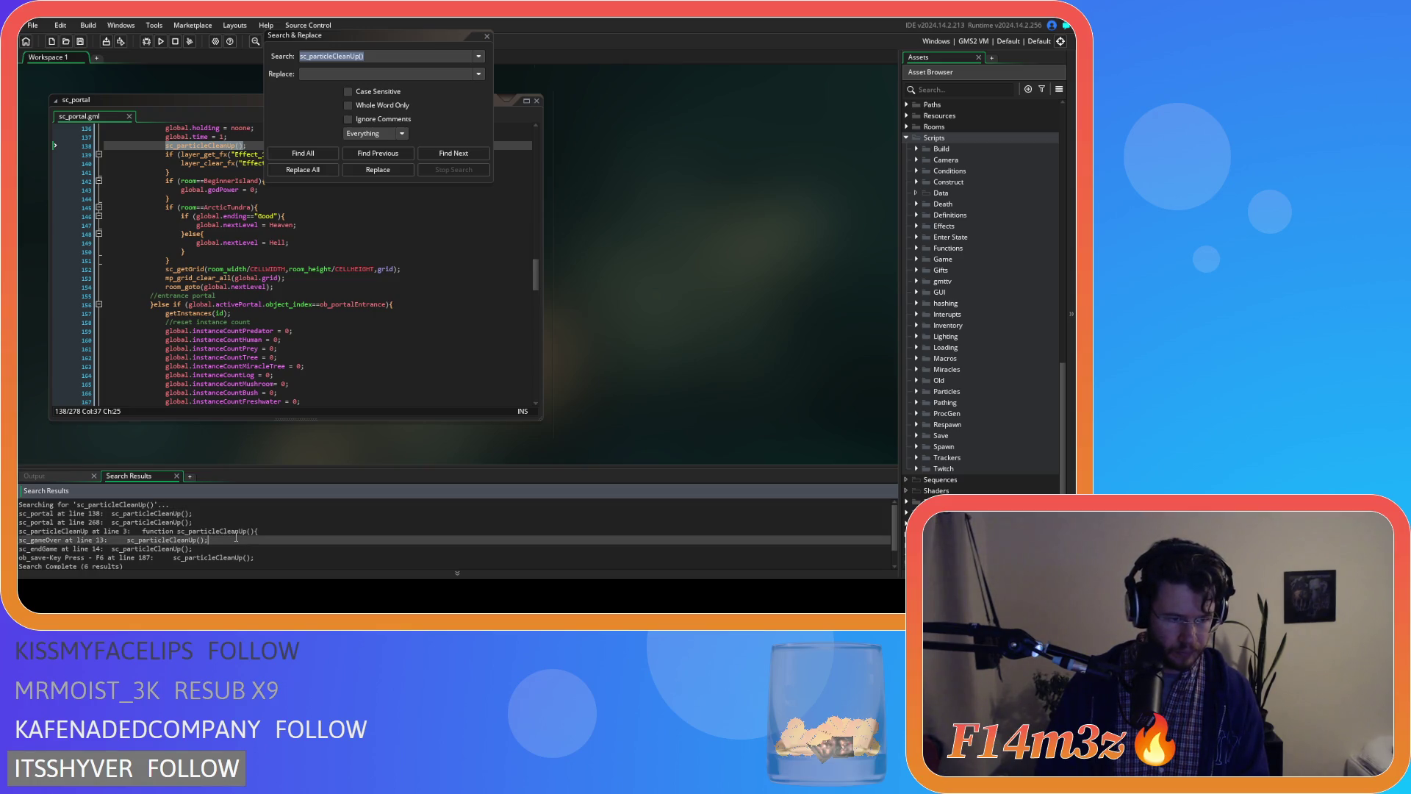
pyautogui.scroll(-1, 236, 539)
pyautogui.click(155, 538)
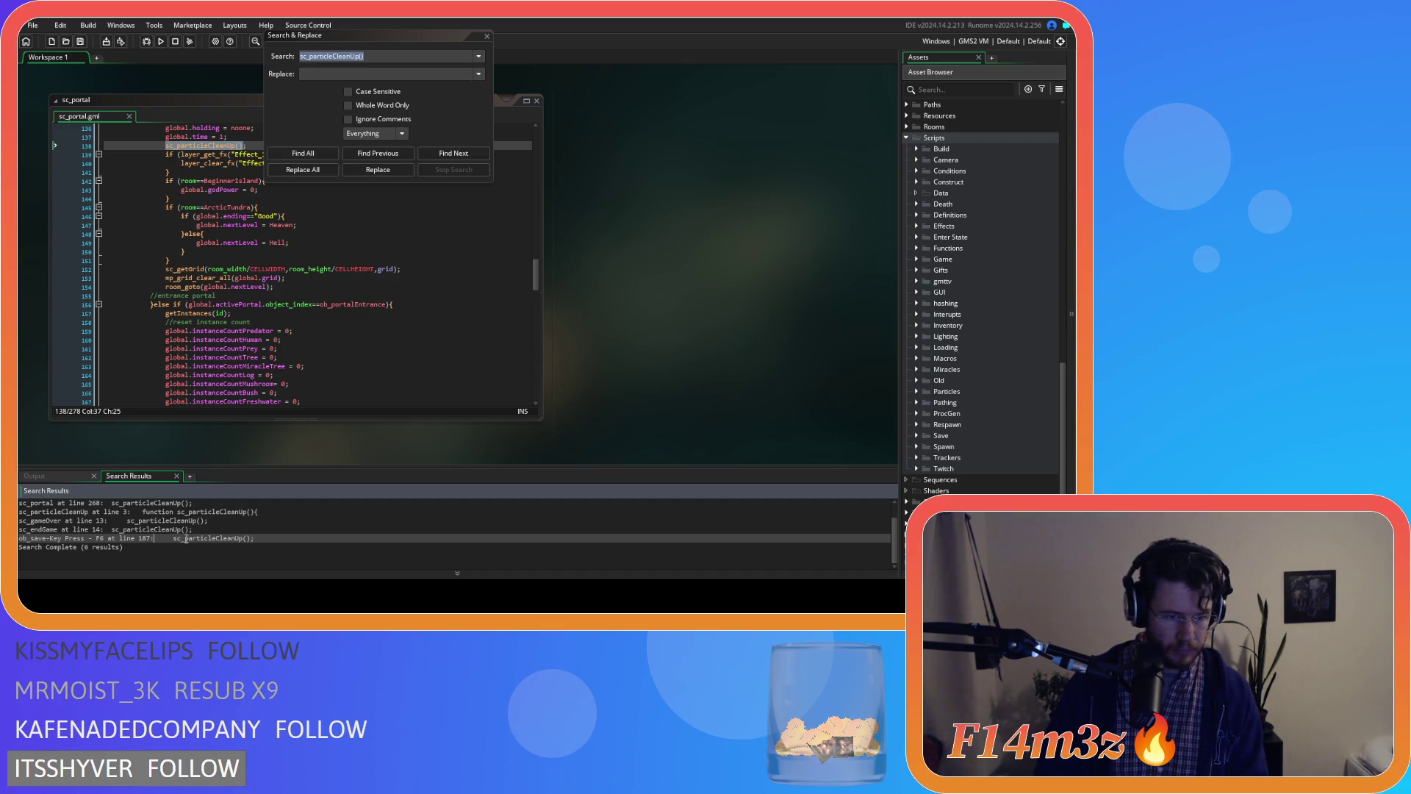
pyautogui.scroll(1, 186, 539)
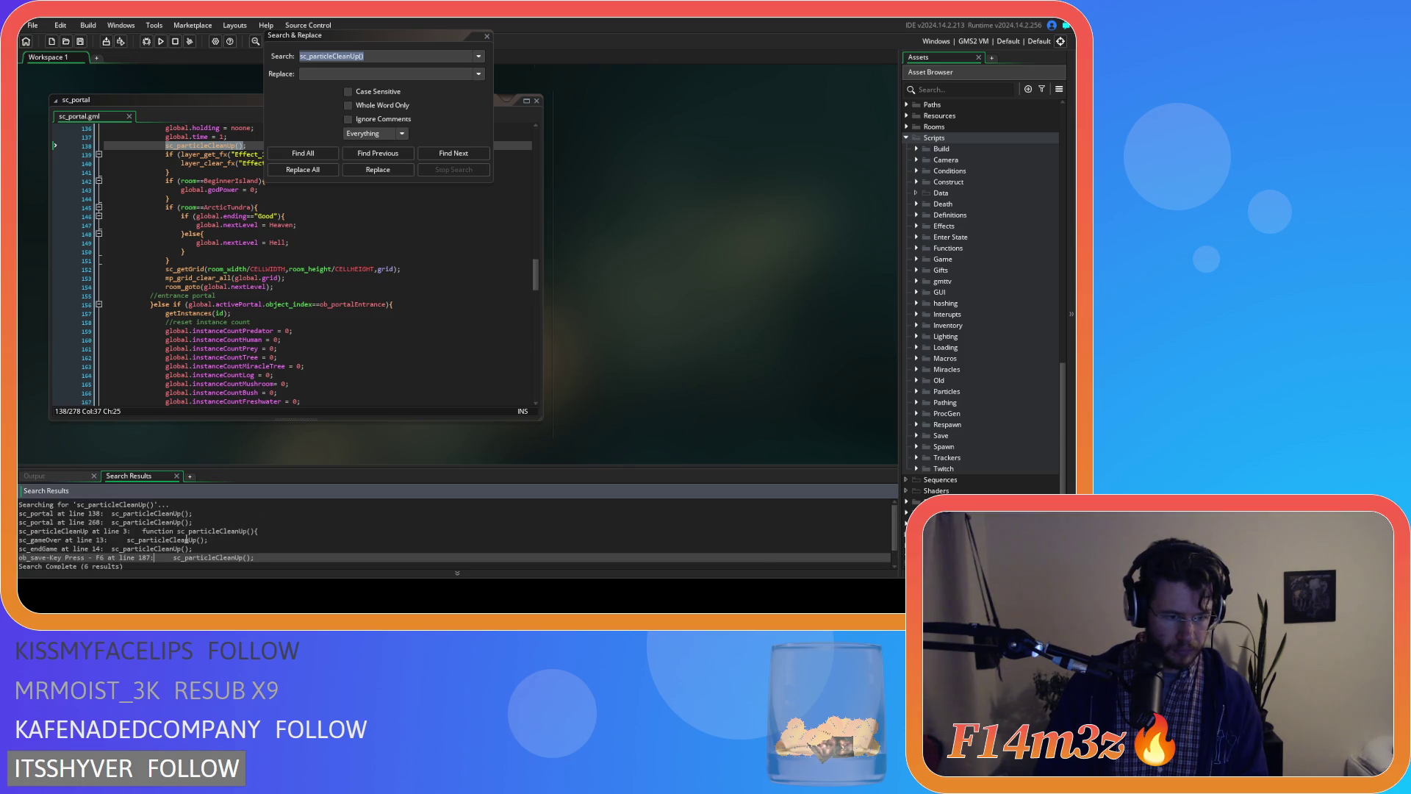
pyautogui.click(189, 530)
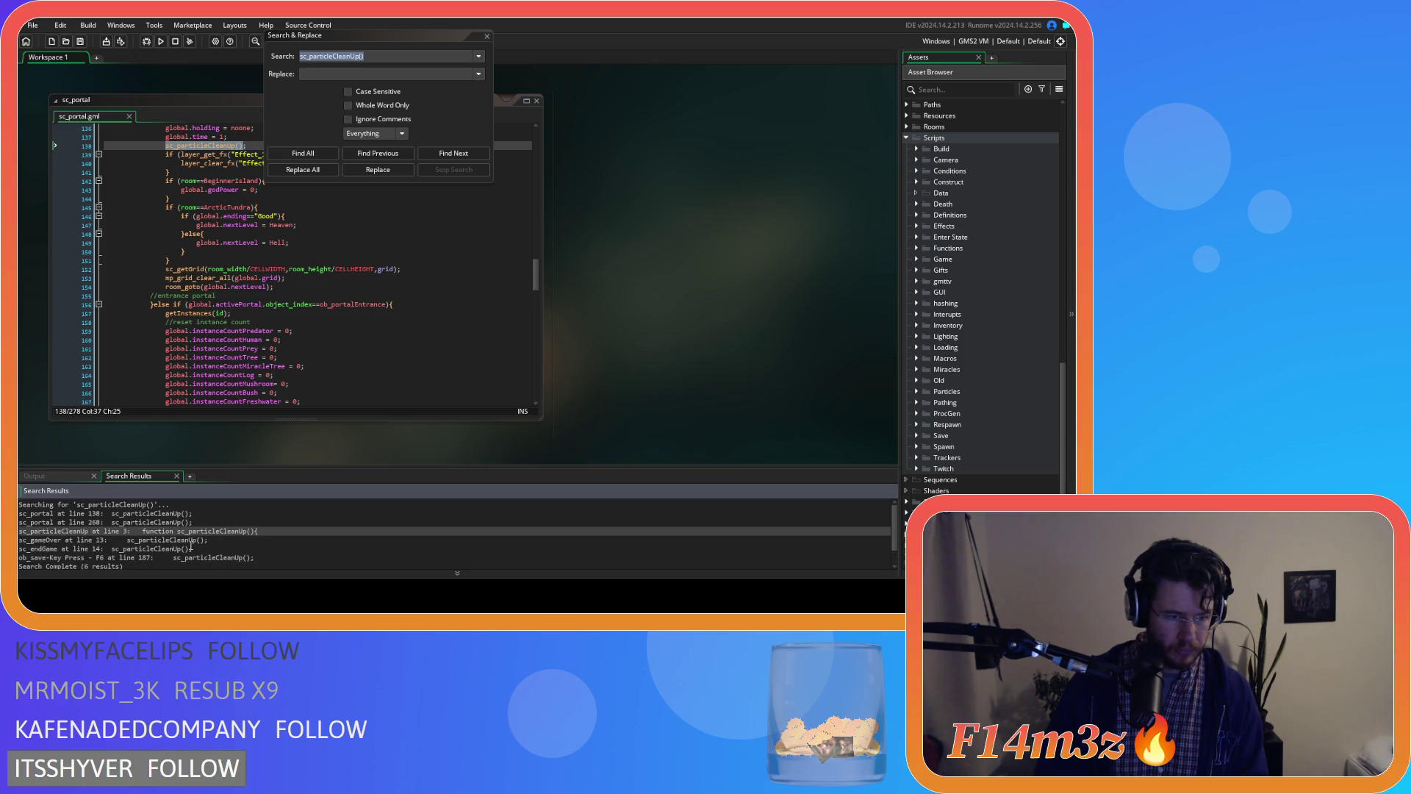
pyautogui.click(189, 540)
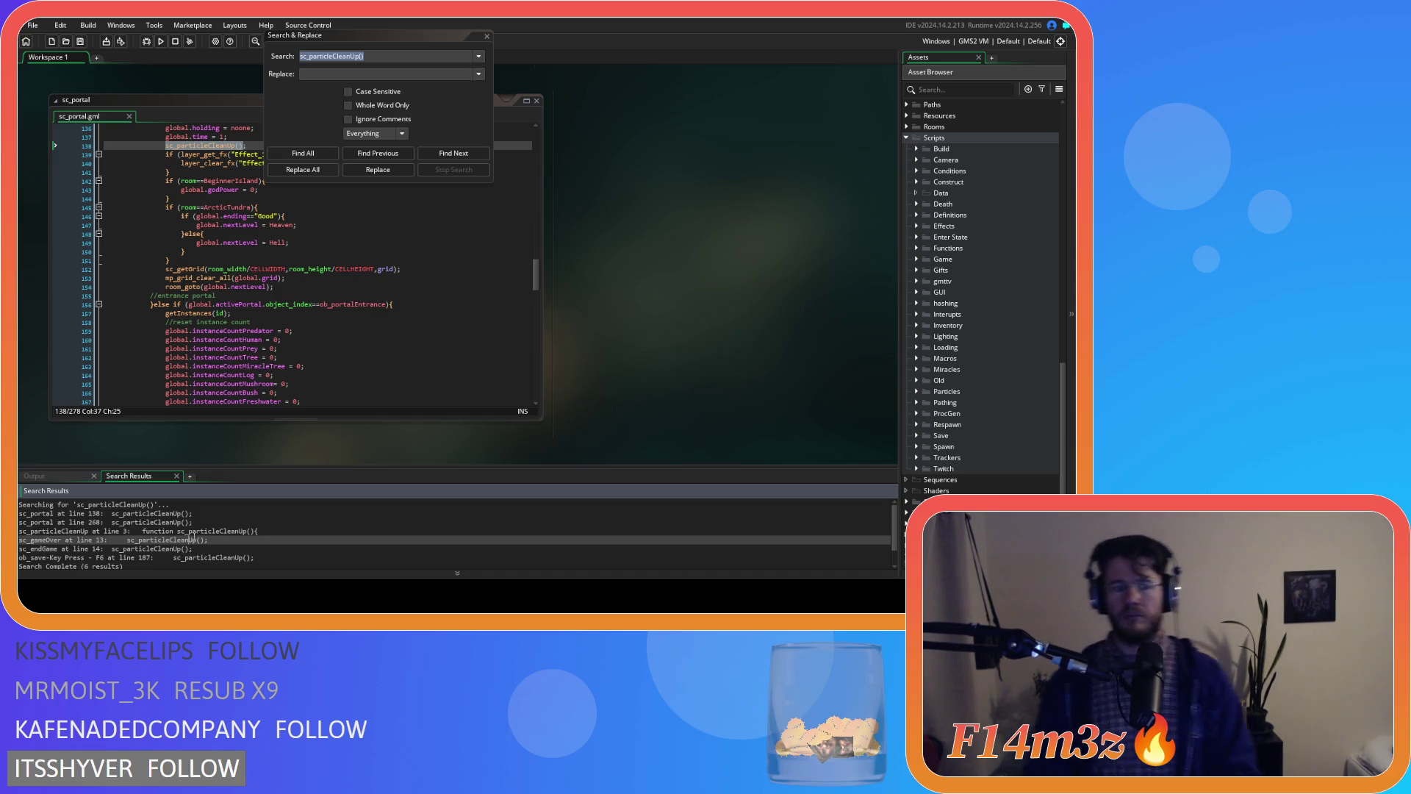
# - Open sc_gameOver at line 13, then search the project for sc_gameOver
pyautogui.doubleClick(195, 540)
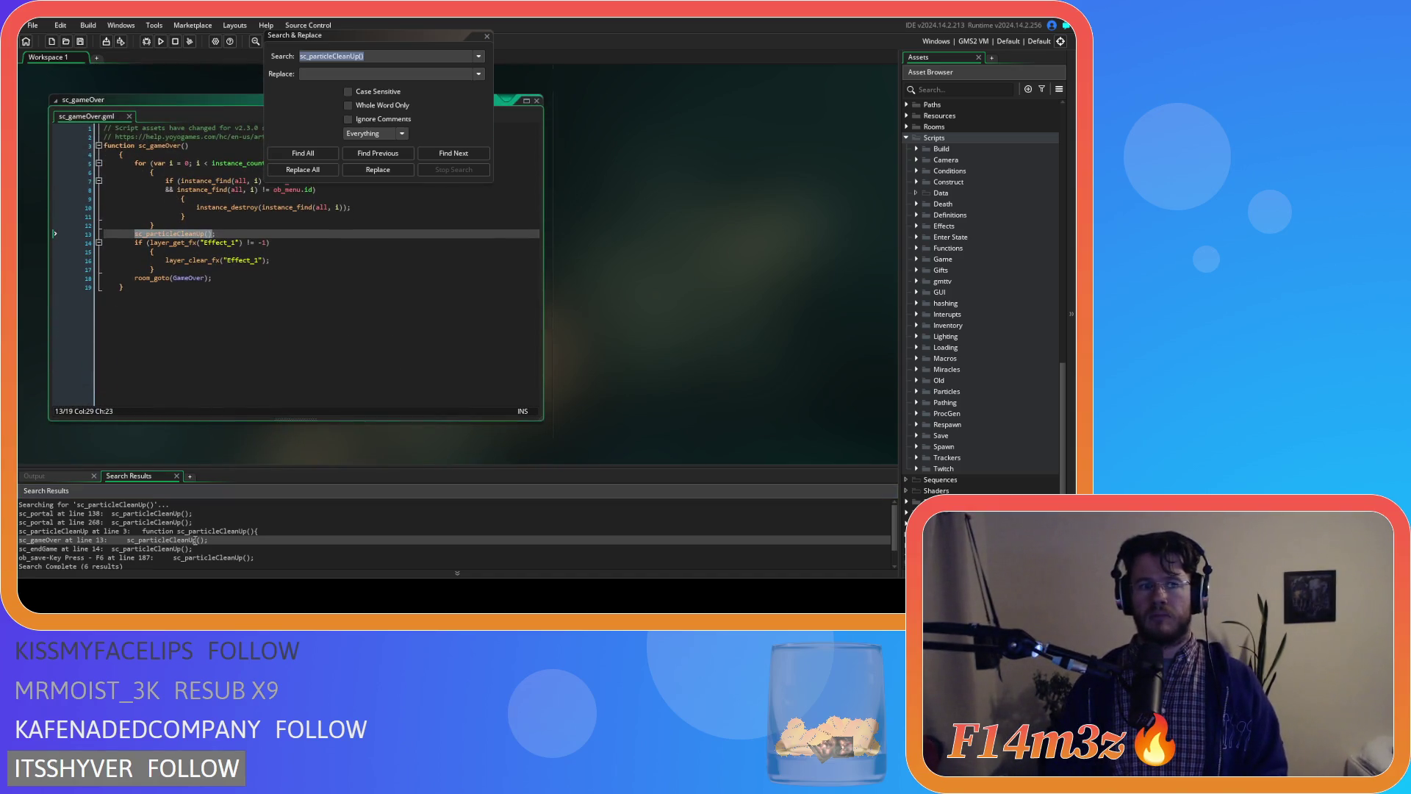
pyautogui.scroll(1, 216, 420)
pyautogui.scroll(-1, 216, 421)
pyautogui.scroll(1, 209, 389)
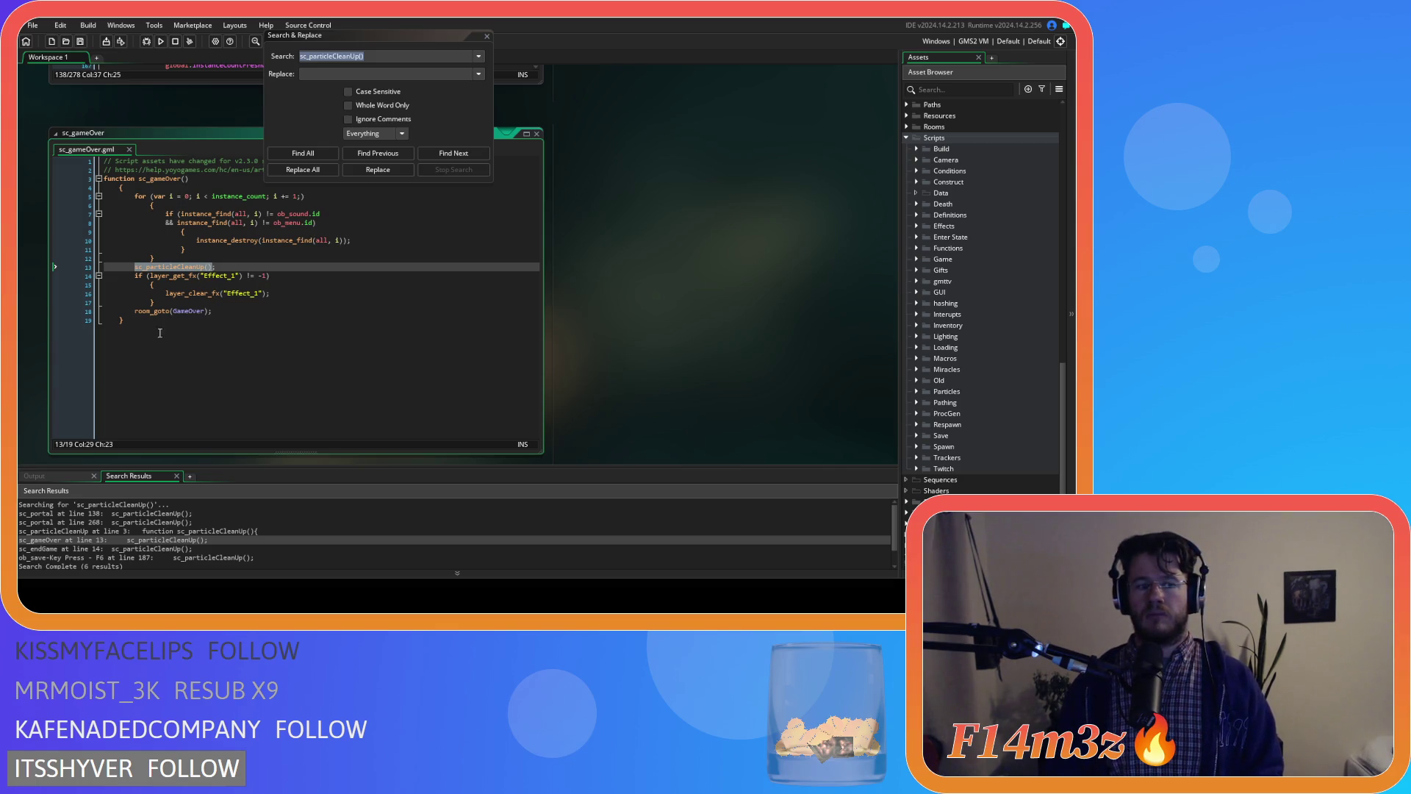
pyautogui.doubleClick(58, 542)
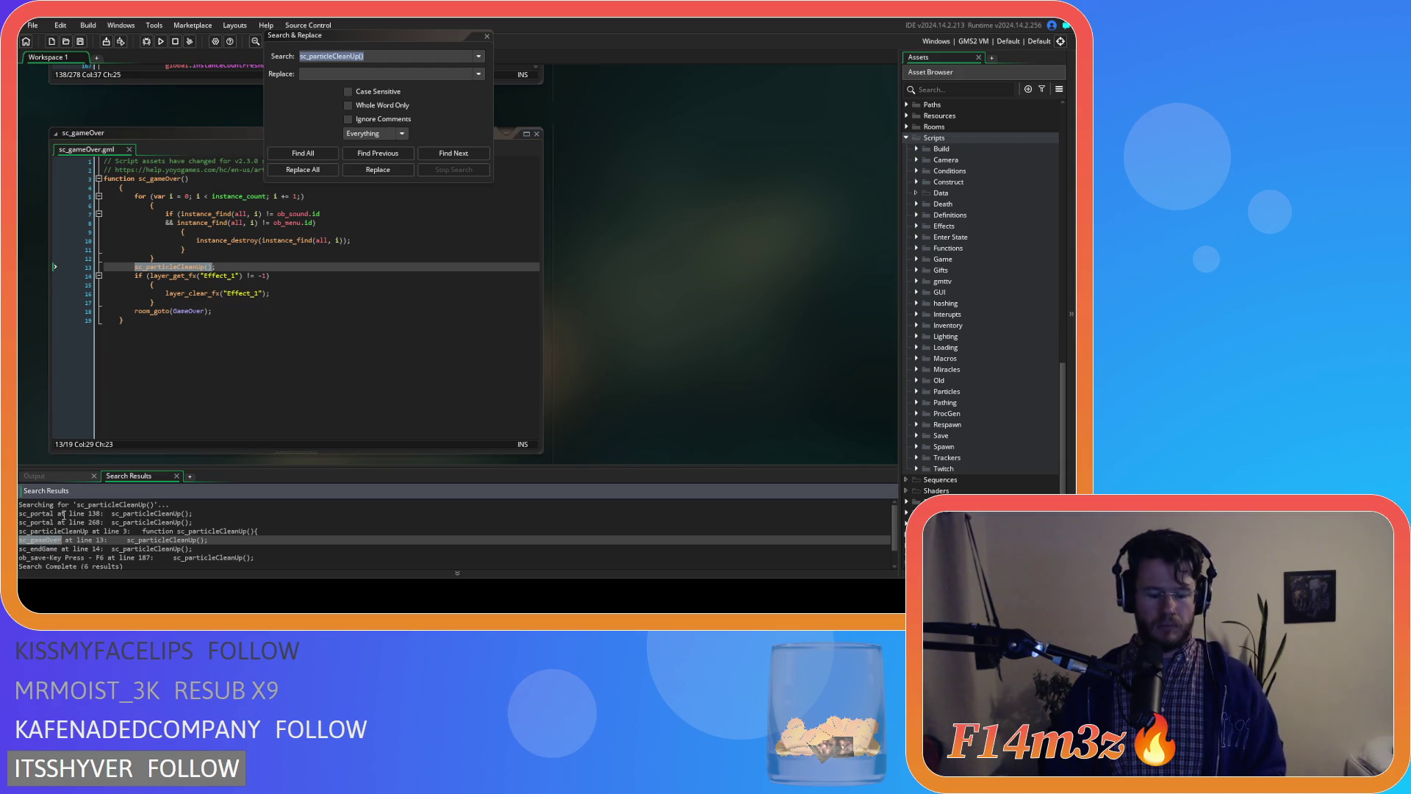
pyautogui.hotkey('ctrl', 'shift', 'f')
pyautogui.click(302, 152)
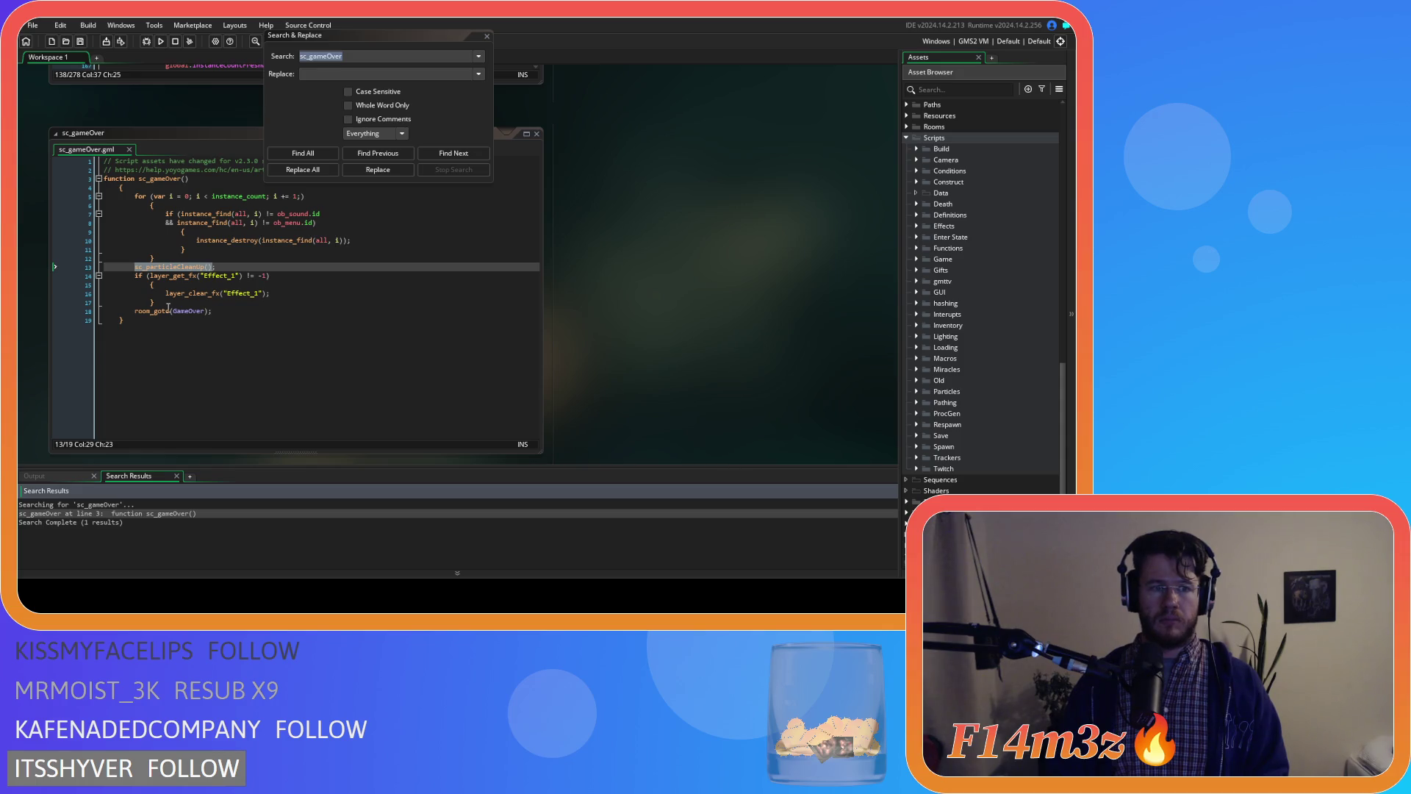
# - Change the search text to sc_endGame and list all its matches
pyautogui.moveTo(168, 307)
pyautogui.click(343, 55)
pyautogui.moveTo(349, 55); pyautogui.dragTo(310, 56)
pyautogui.press('BackSpace')
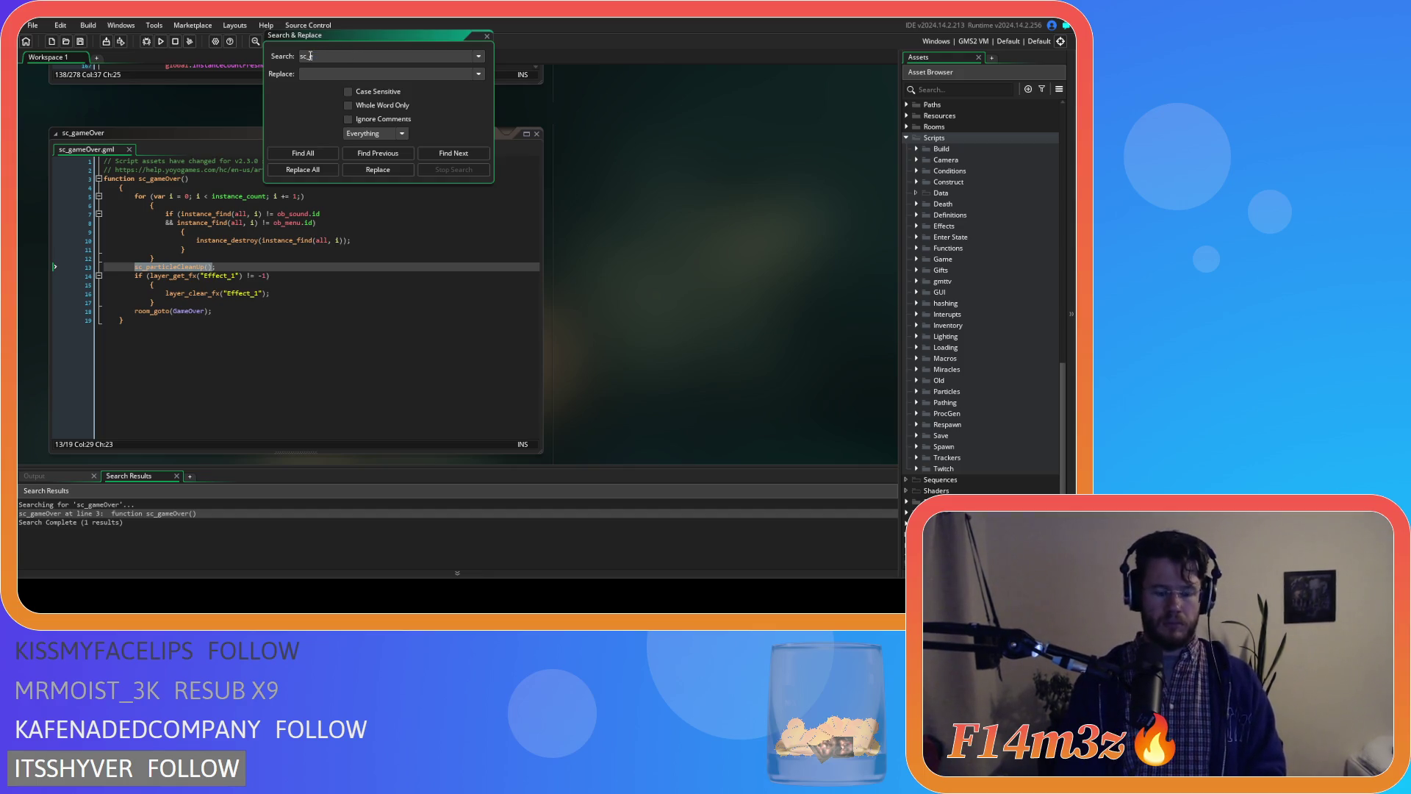
pyautogui.write('endGame')
pyautogui.click(303, 153)
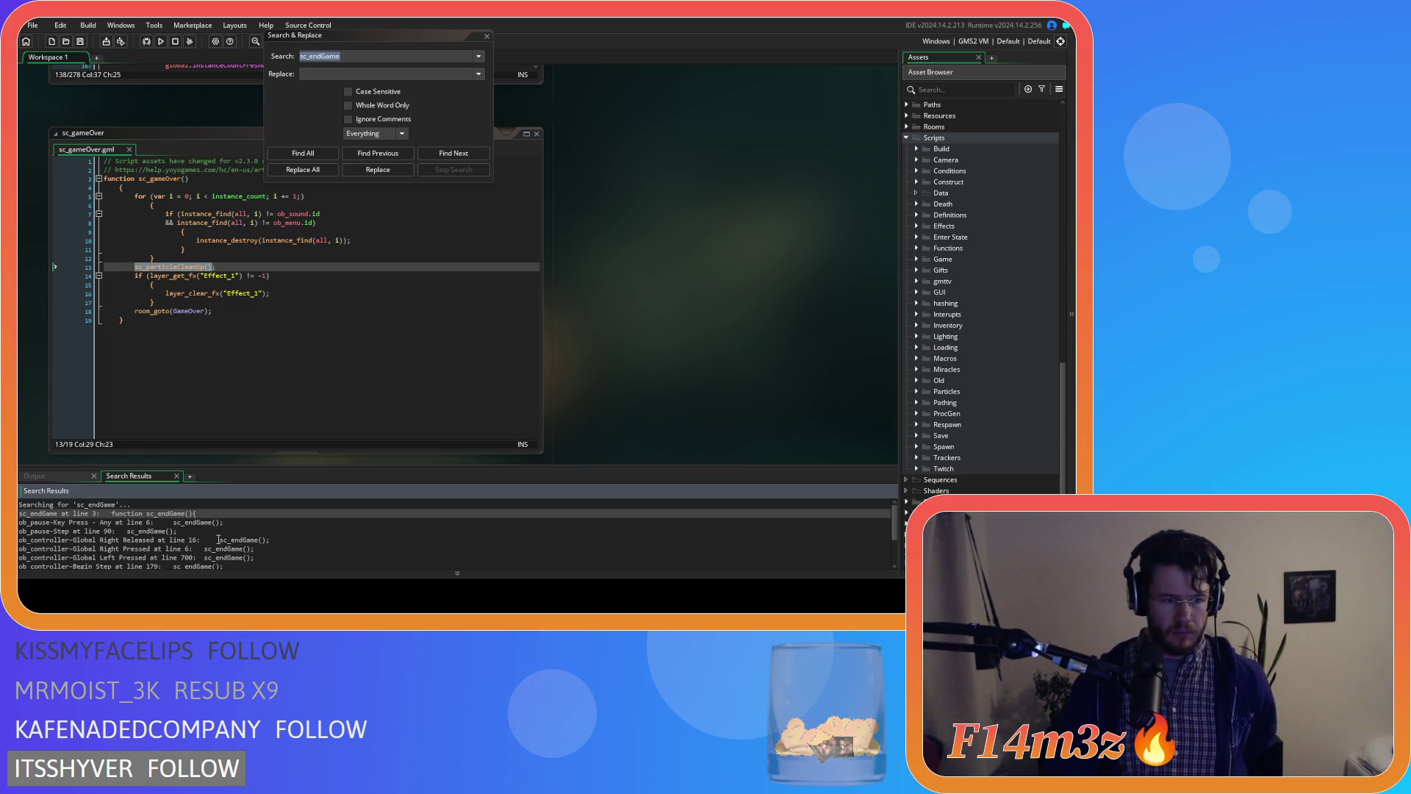
# - Review the ob_controller and ob_pause sc_endGame calls, opening ob_pause's Key Press event at line 6
pyautogui.scroll(-1, 218, 540)
pyautogui.scroll(-1, 205, 547)
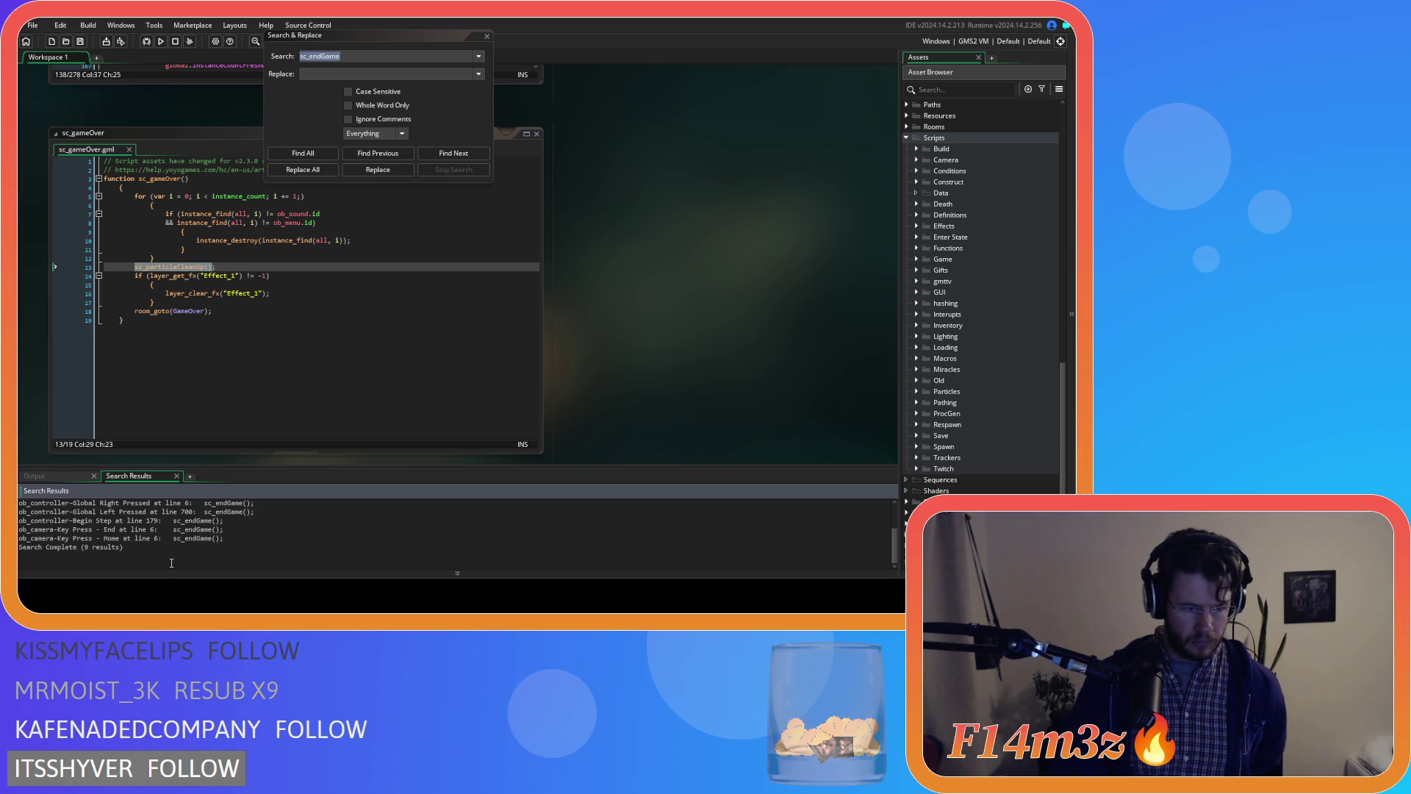
pyautogui.scroll(1, 171, 563)
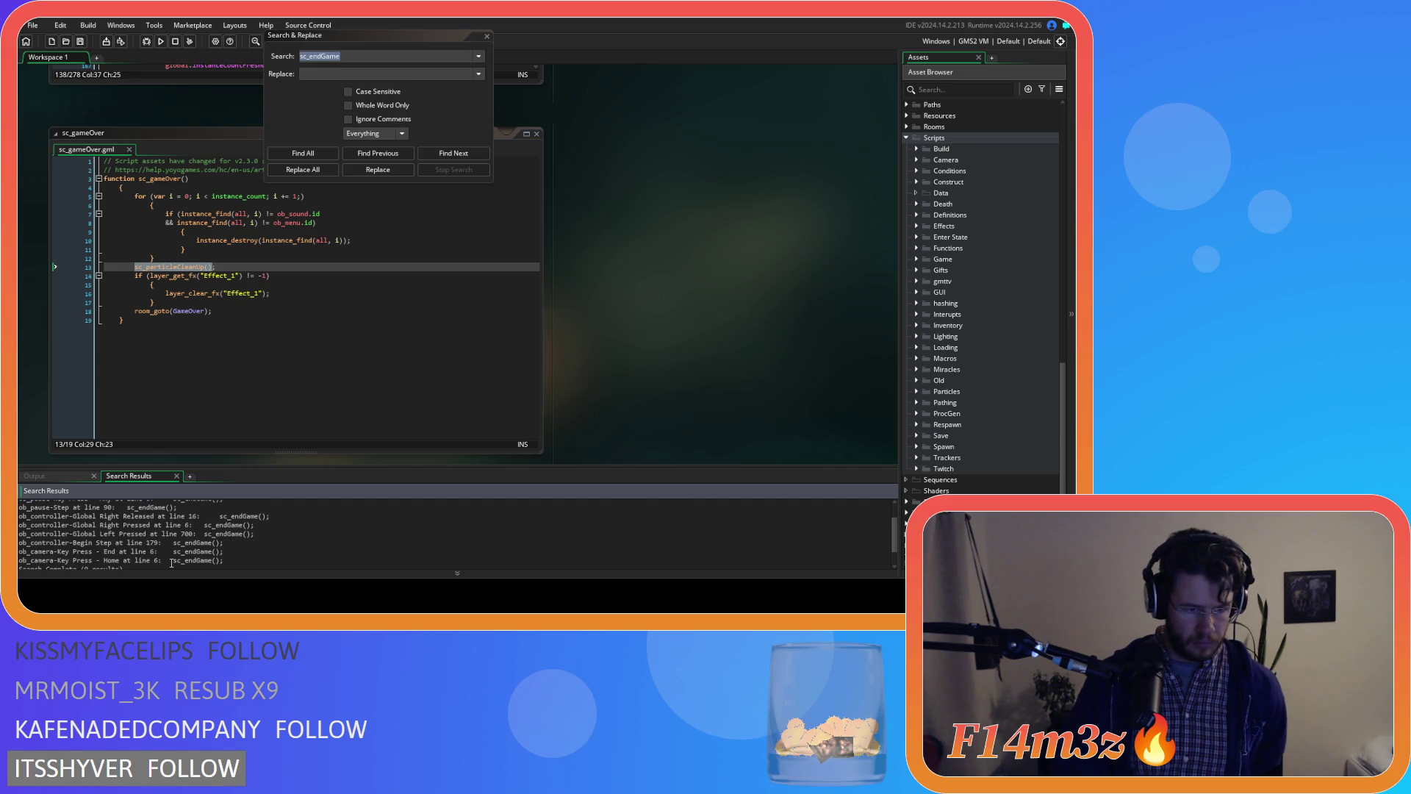
pyautogui.click(158, 528)
pyautogui.click(154, 534)
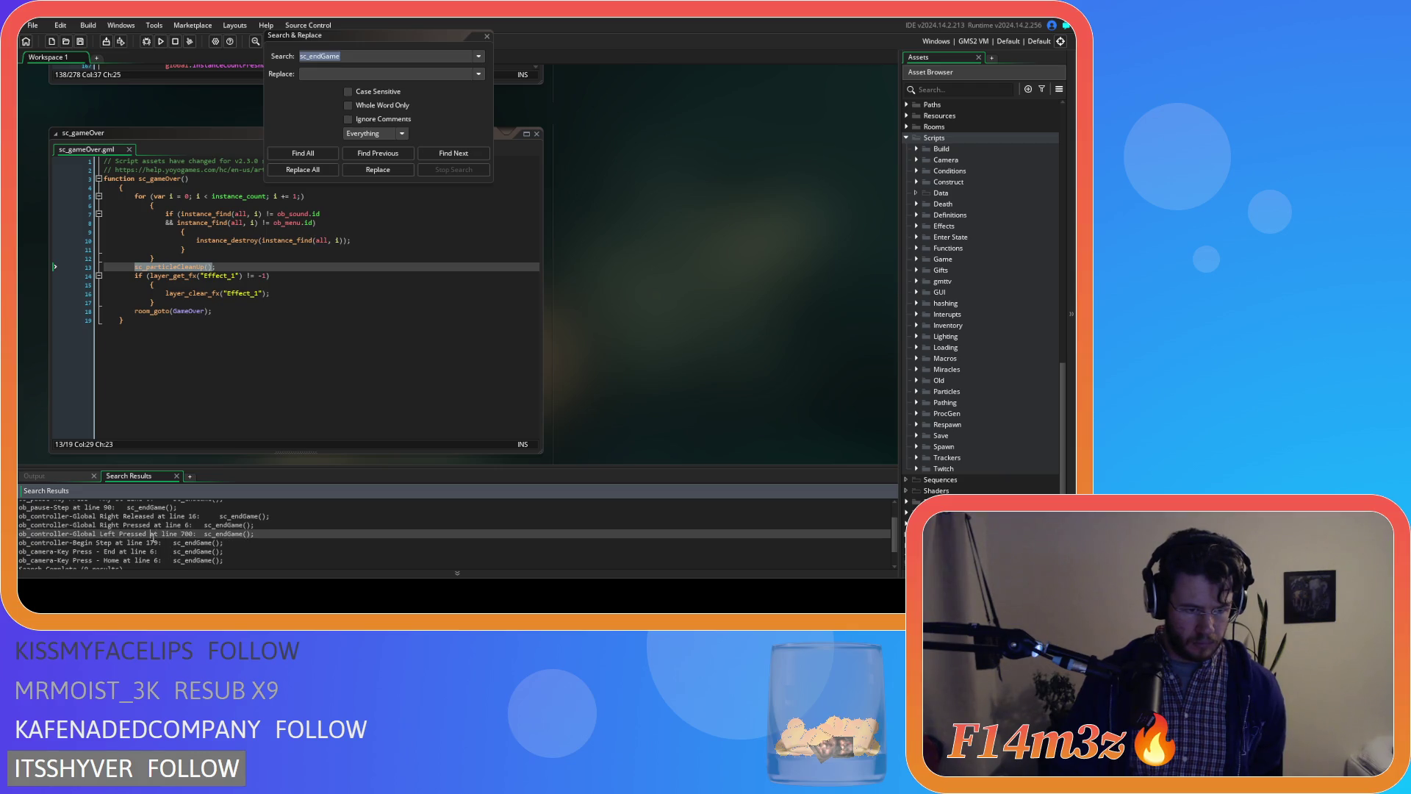
pyautogui.scroll(1, 151, 533)
pyautogui.click(143, 529)
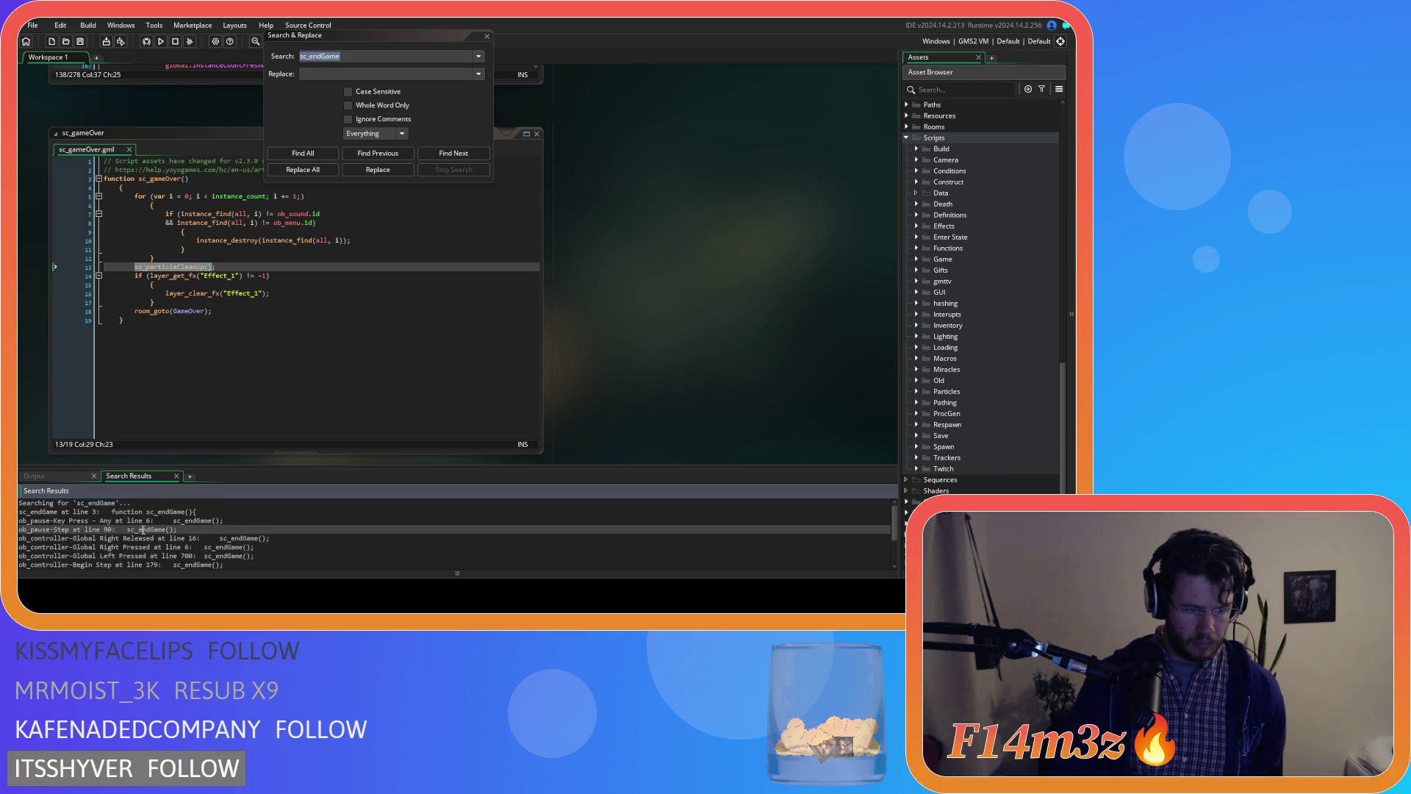
pyautogui.click(143, 520)
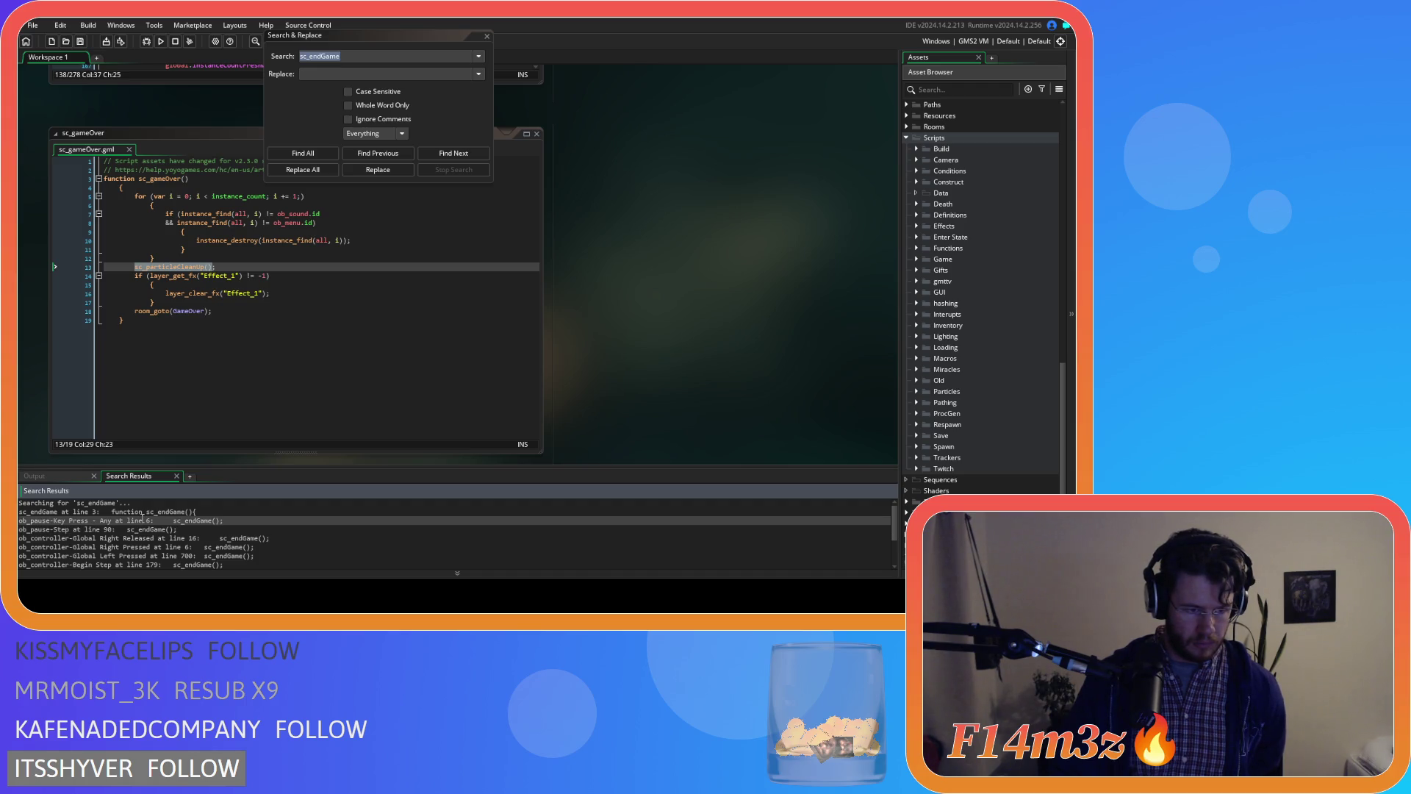
pyautogui.doubleClick(142, 521)
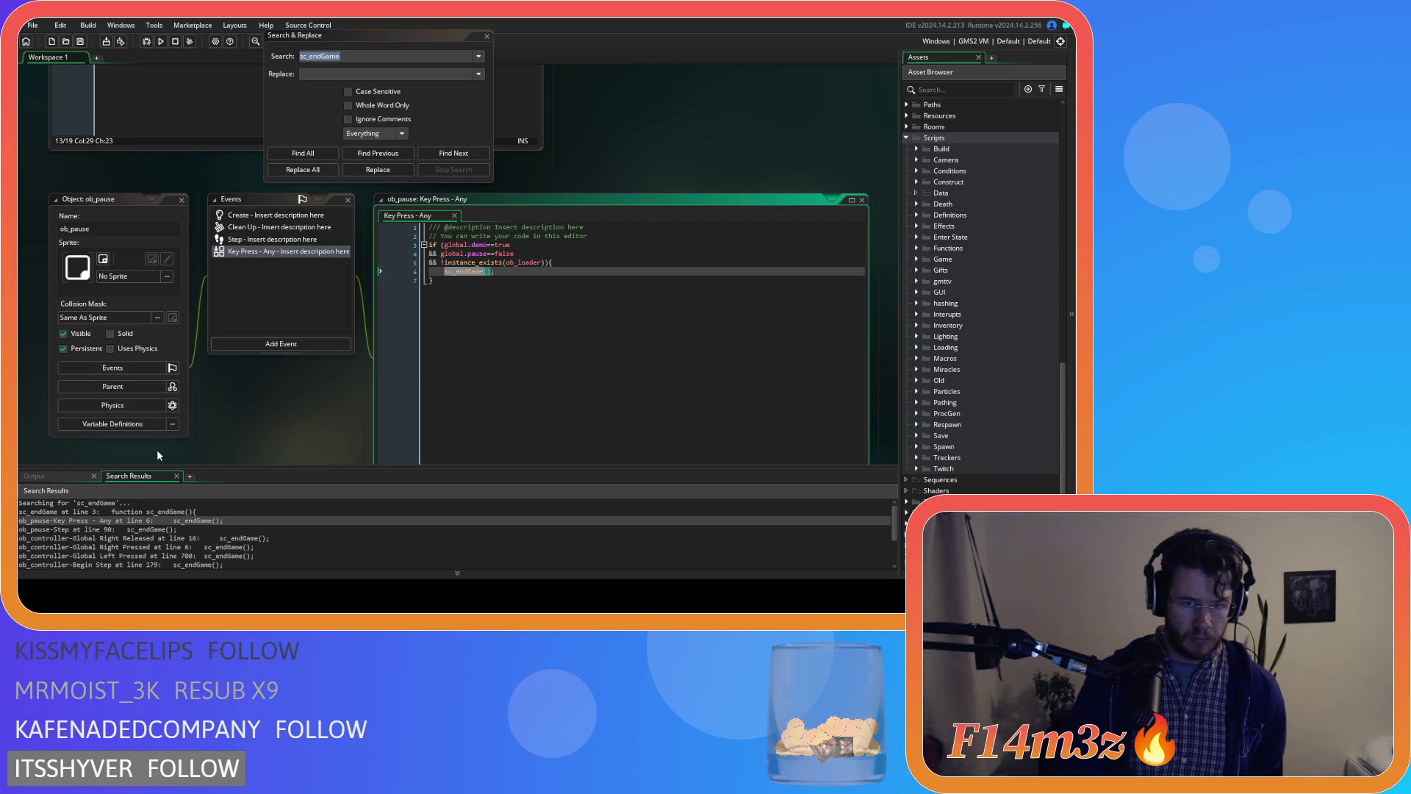
# - Collapse all open editor windows in the workspace and close the Search & Replace dialog
pyautogui.rightClick(196, 428)
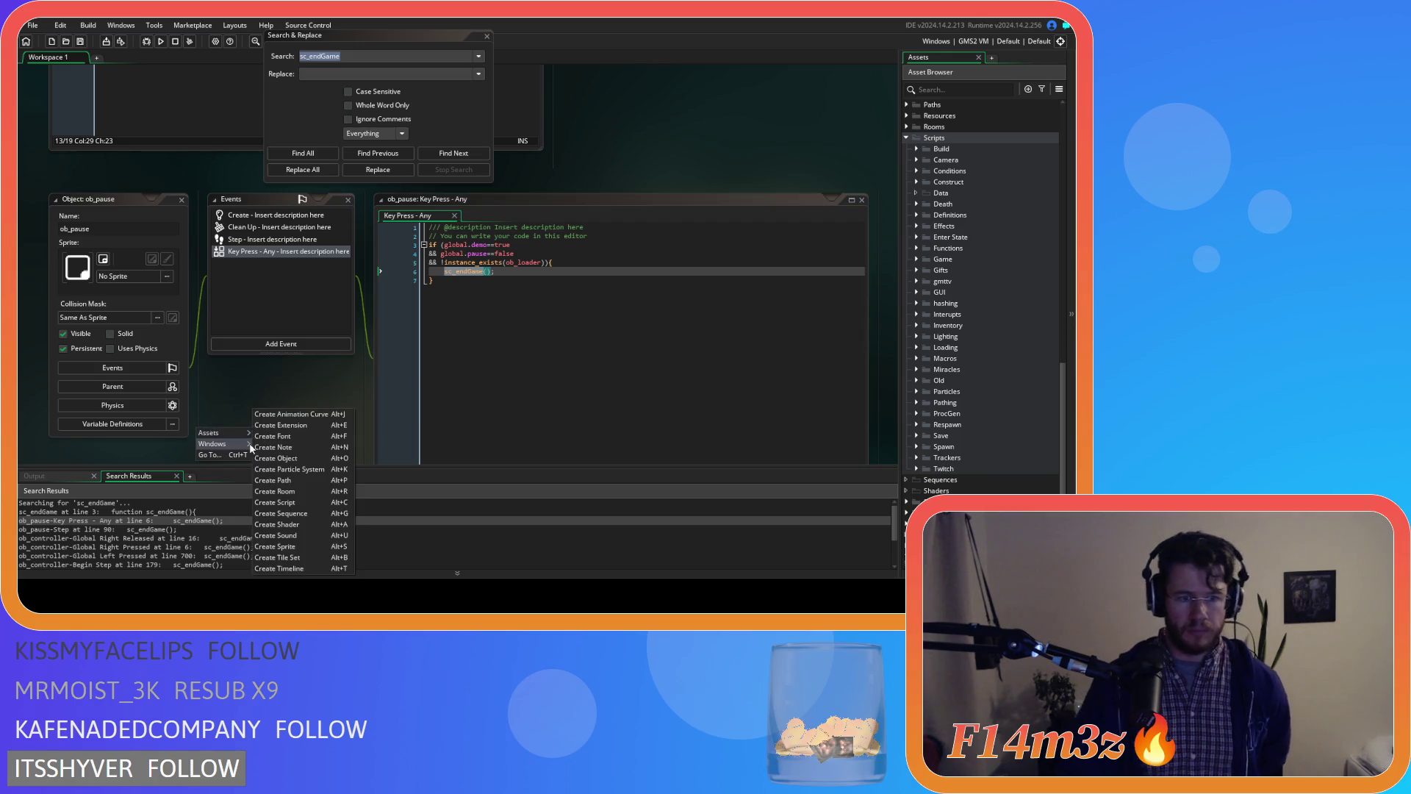
pyautogui.click(319, 555)
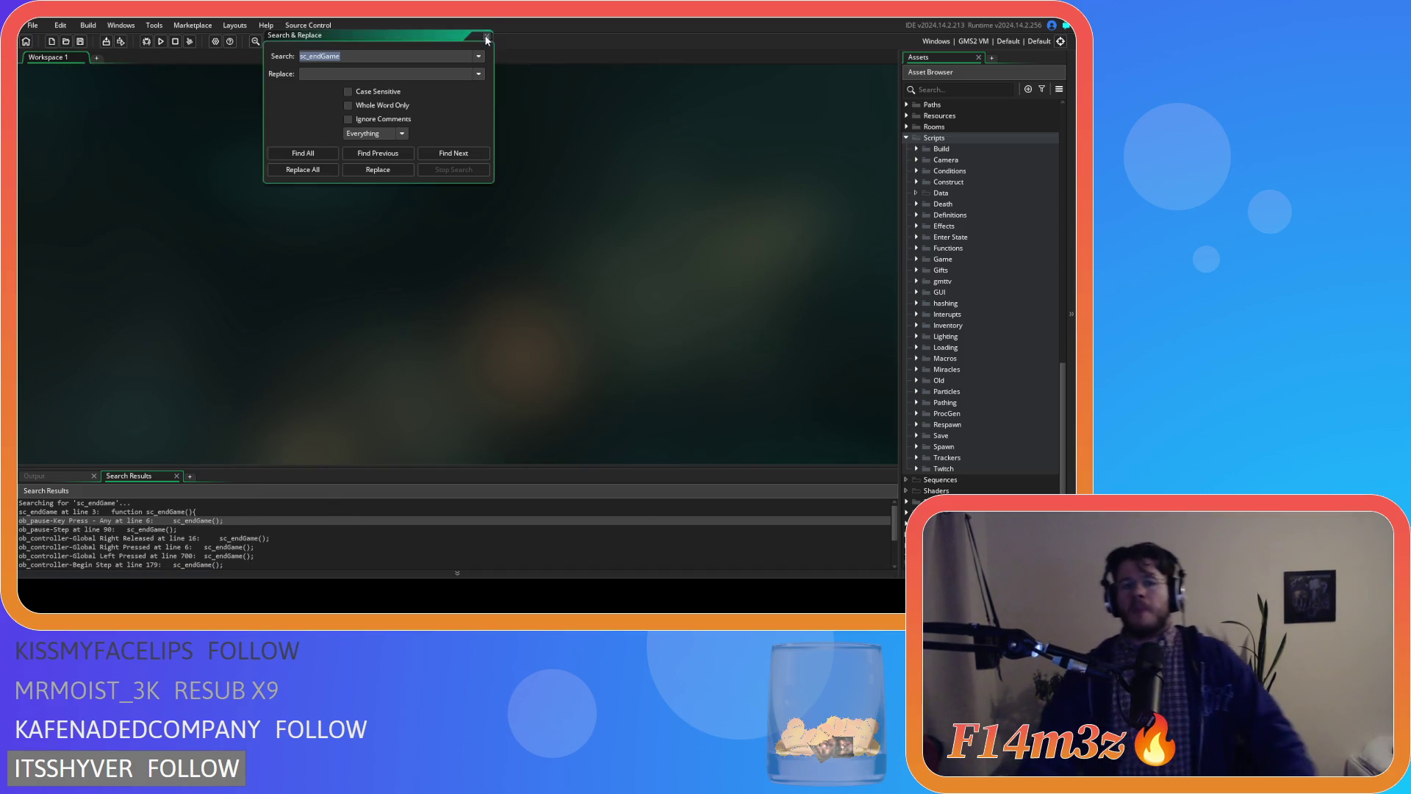
pyautogui.press('Escape')
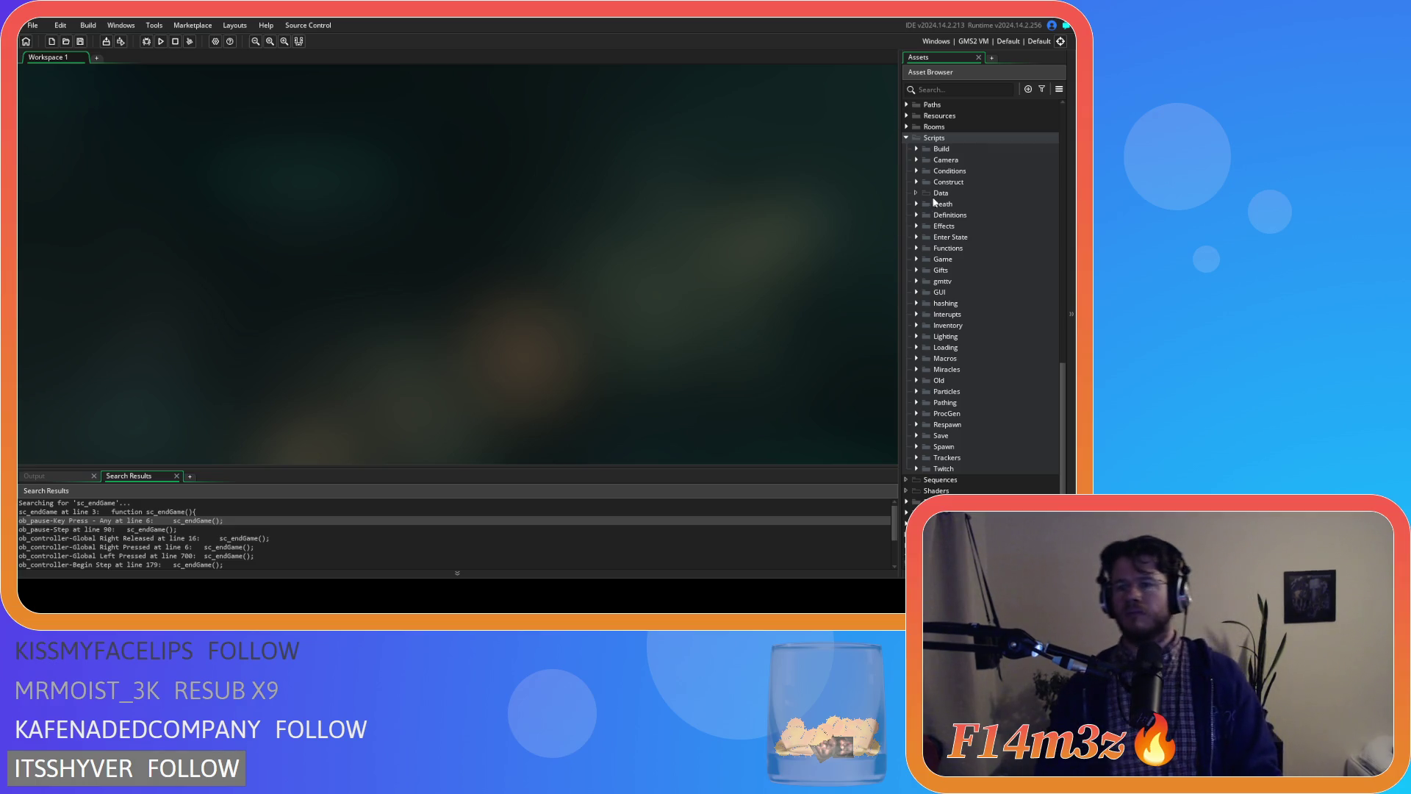
# - Open ob_hut from the Asset Browser, check its Alarm 0 code, and return to Create
pyautogui.scroll(2, 919, 236)
pyautogui.scroll(10, 926, 251)
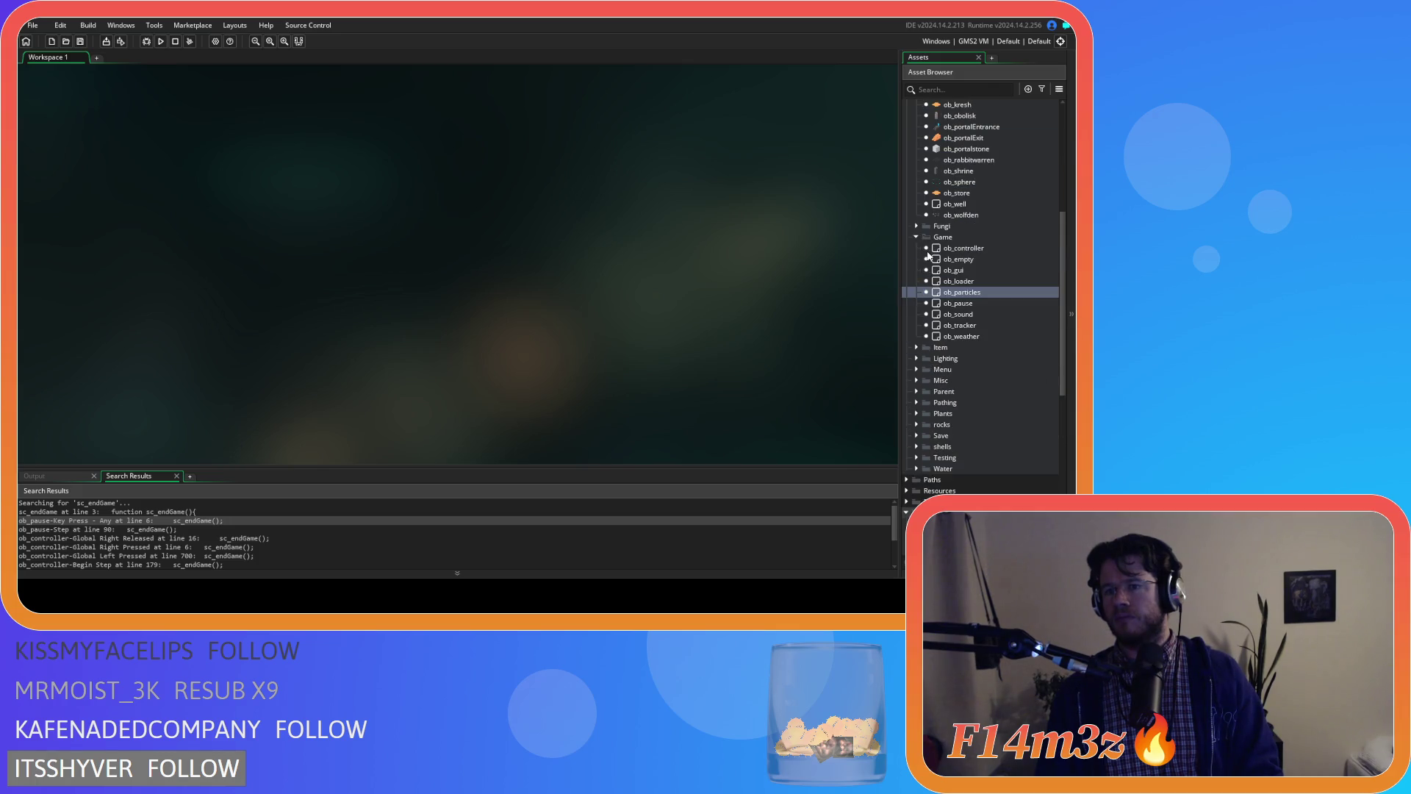
pyautogui.click(948, 249)
pyautogui.scroll(5, 955, 294)
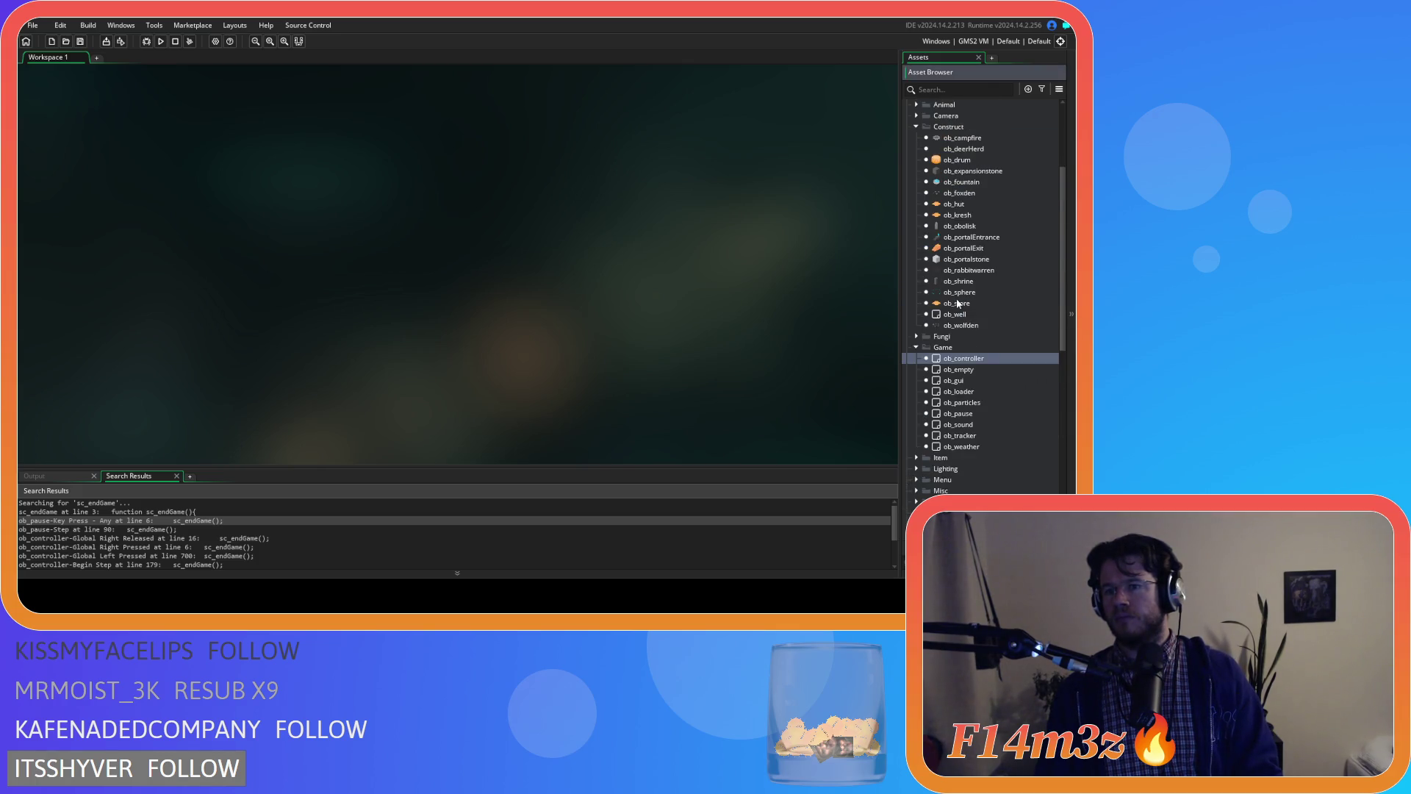
pyautogui.scroll(2, 958, 303)
pyautogui.doubleClick(954, 248)
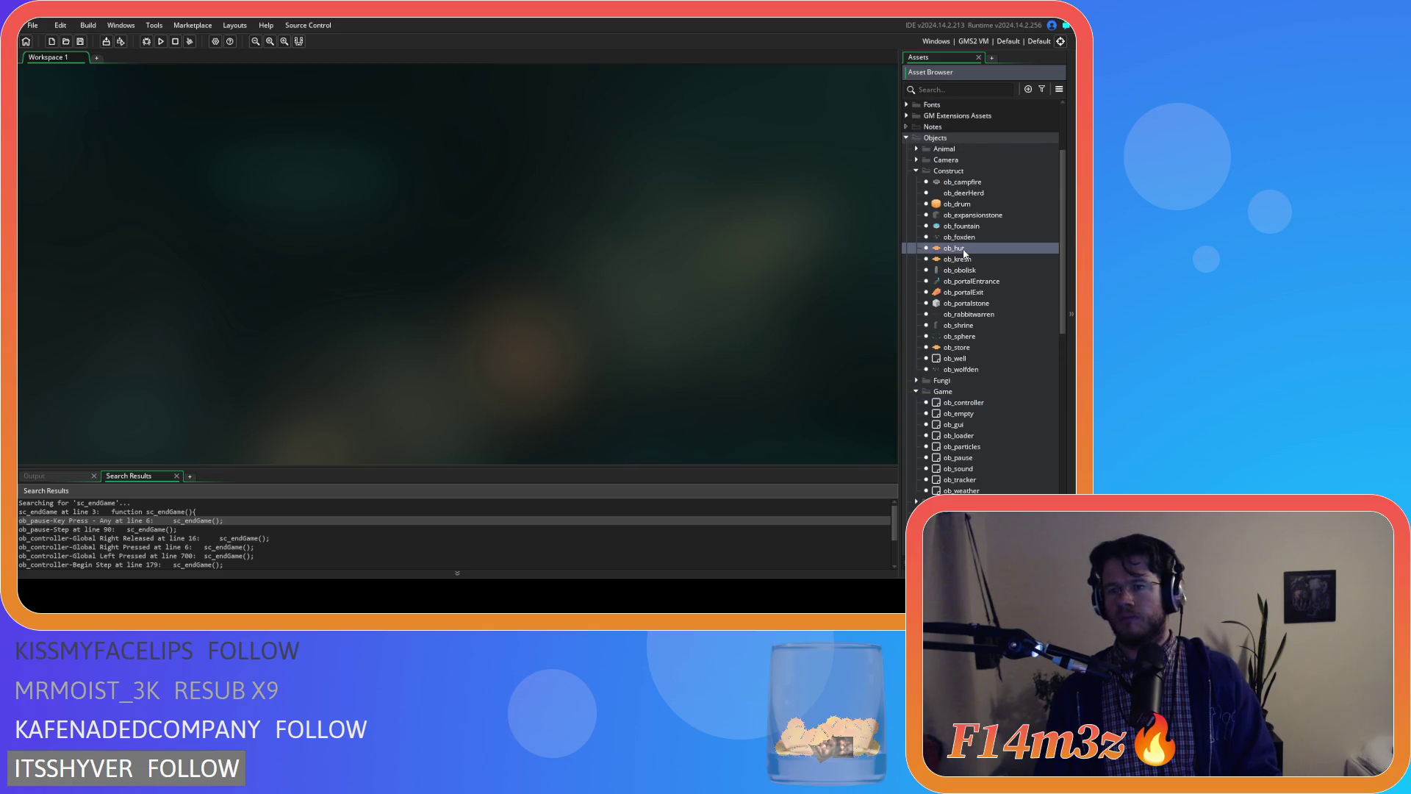
pyautogui.scroll(-10, 537, 310)
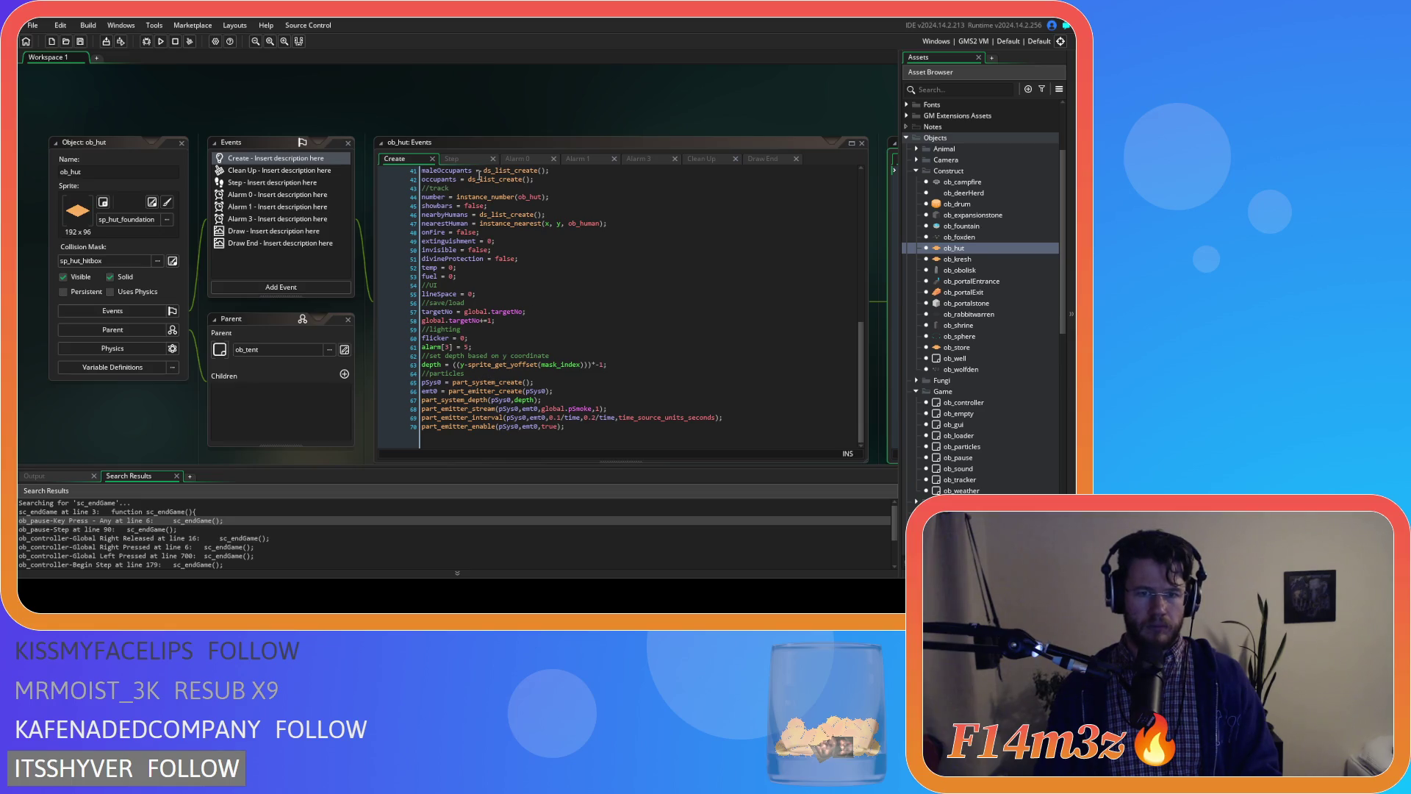
pyautogui.click(473, 157)
pyautogui.click(523, 161)
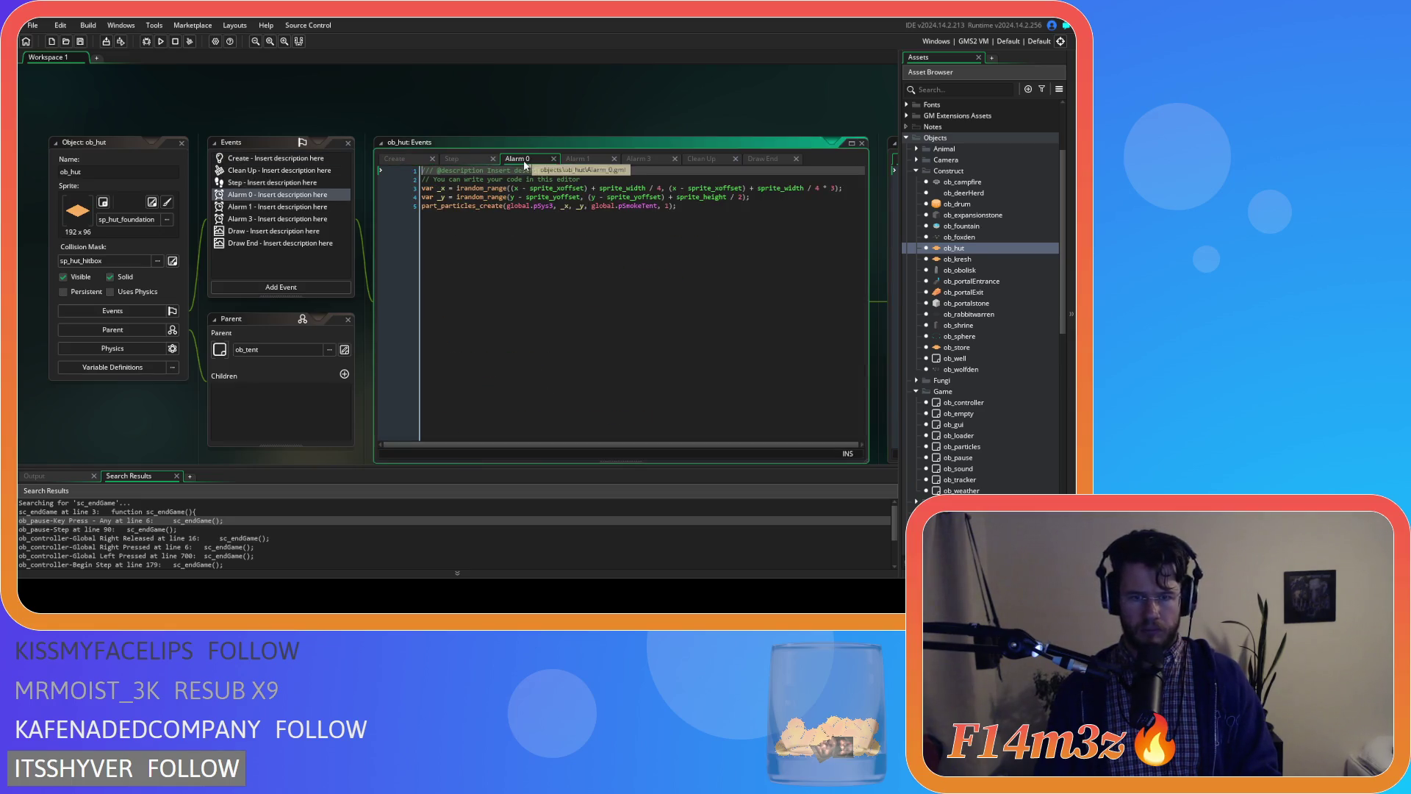
pyautogui.click(395, 158)
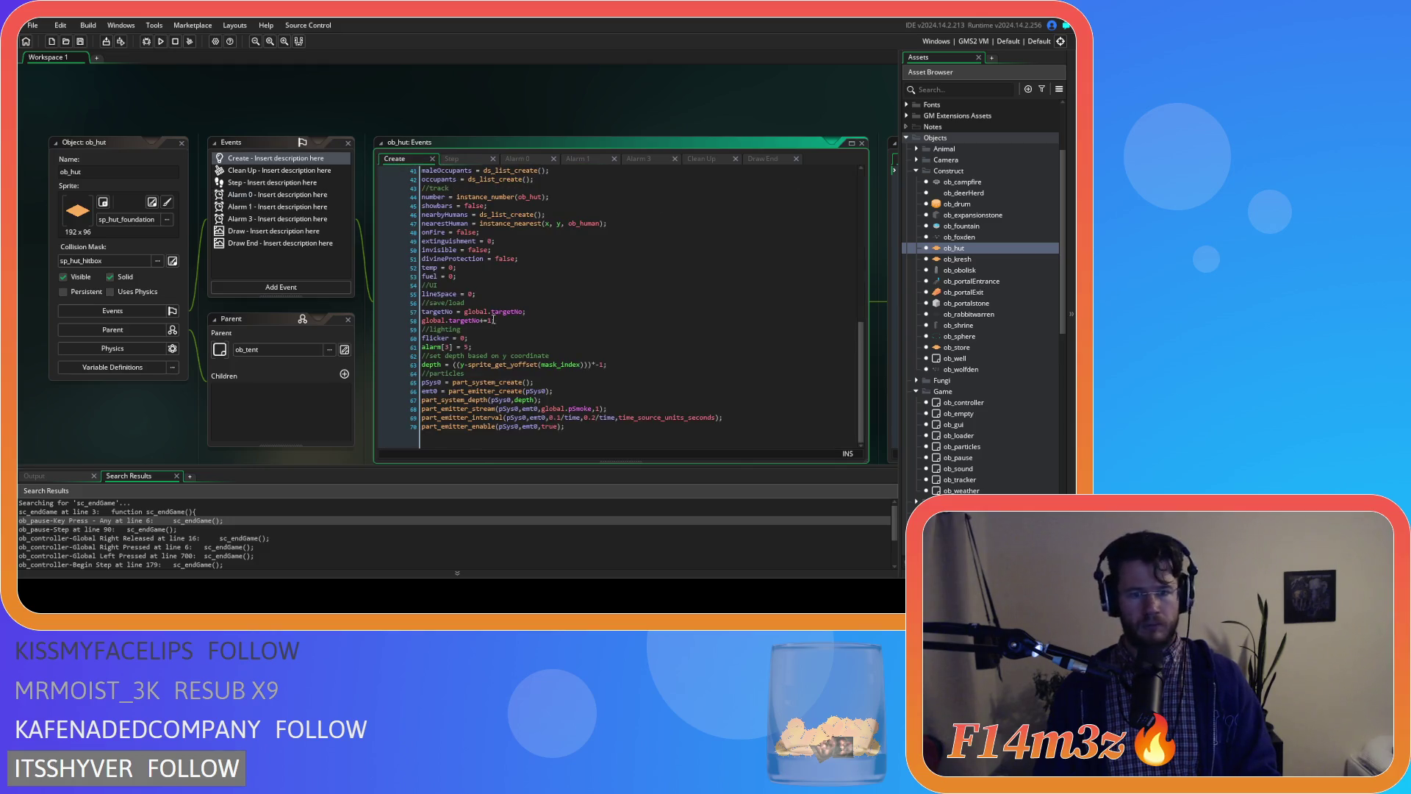
# - Set a breakpoint on line 70's part_emitter_enable call and start the game in debug mode
pyautogui.click(424, 391)
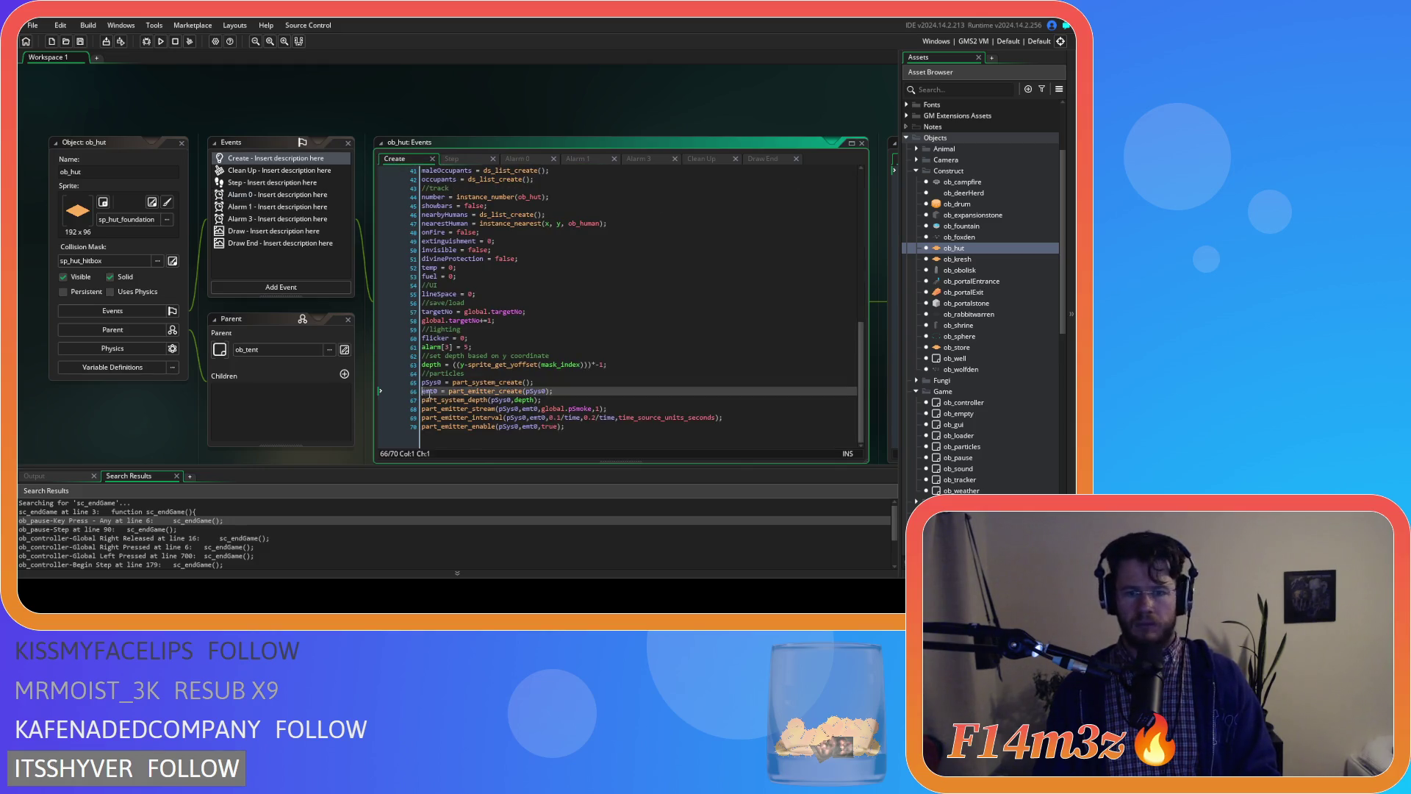
pyautogui.press('Up')
pyautogui.rightClick(687, 262)
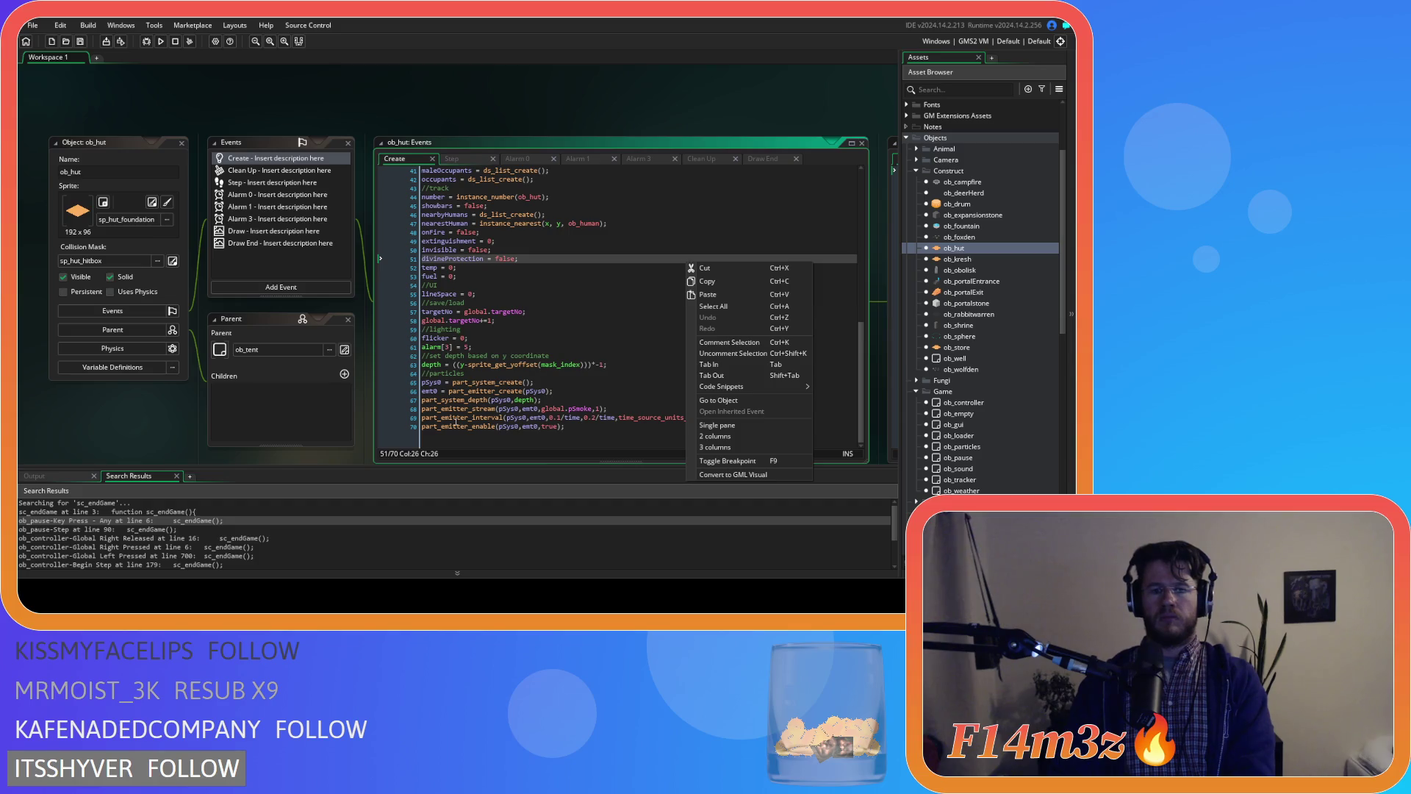
pyautogui.click(426, 427)
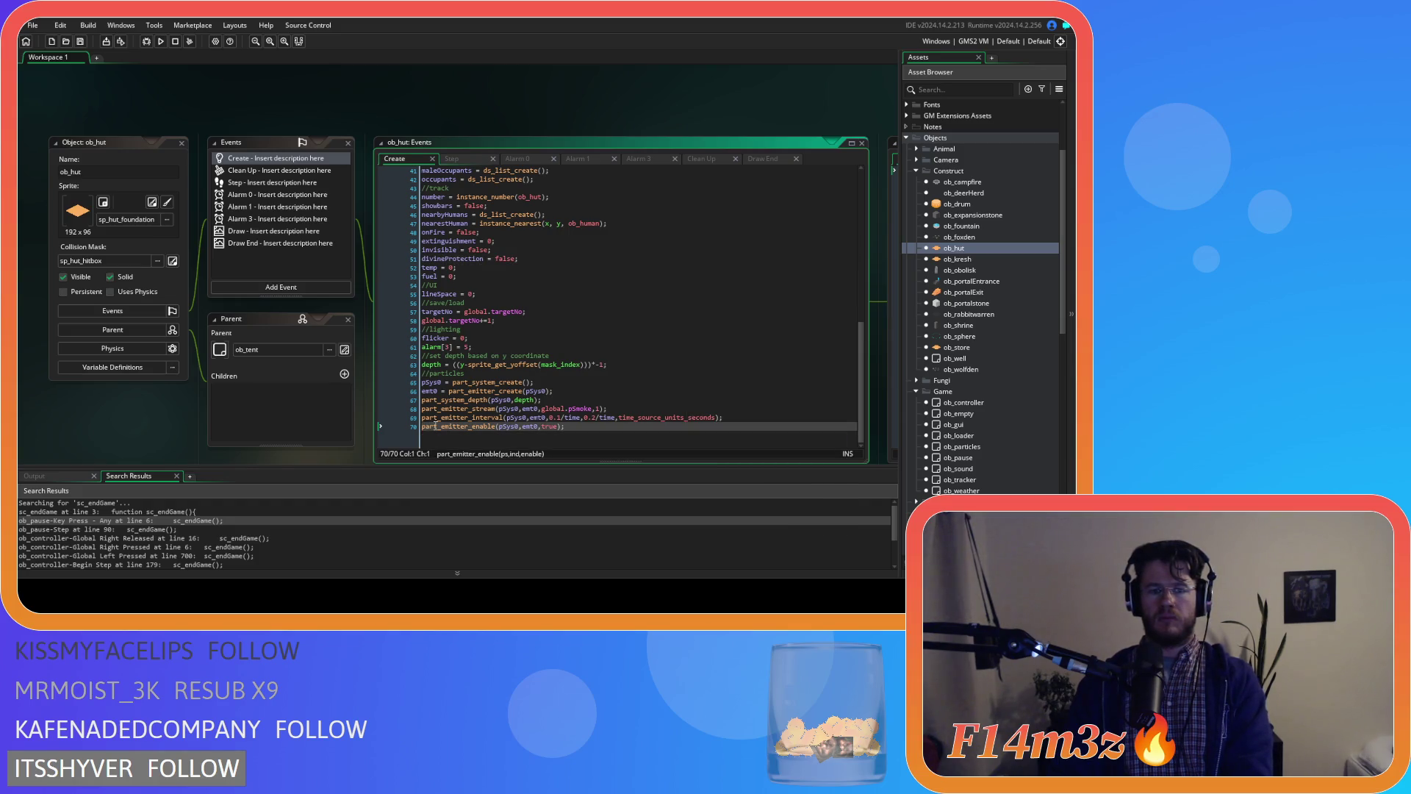
pyautogui.click(402, 427)
pyautogui.press('F6')
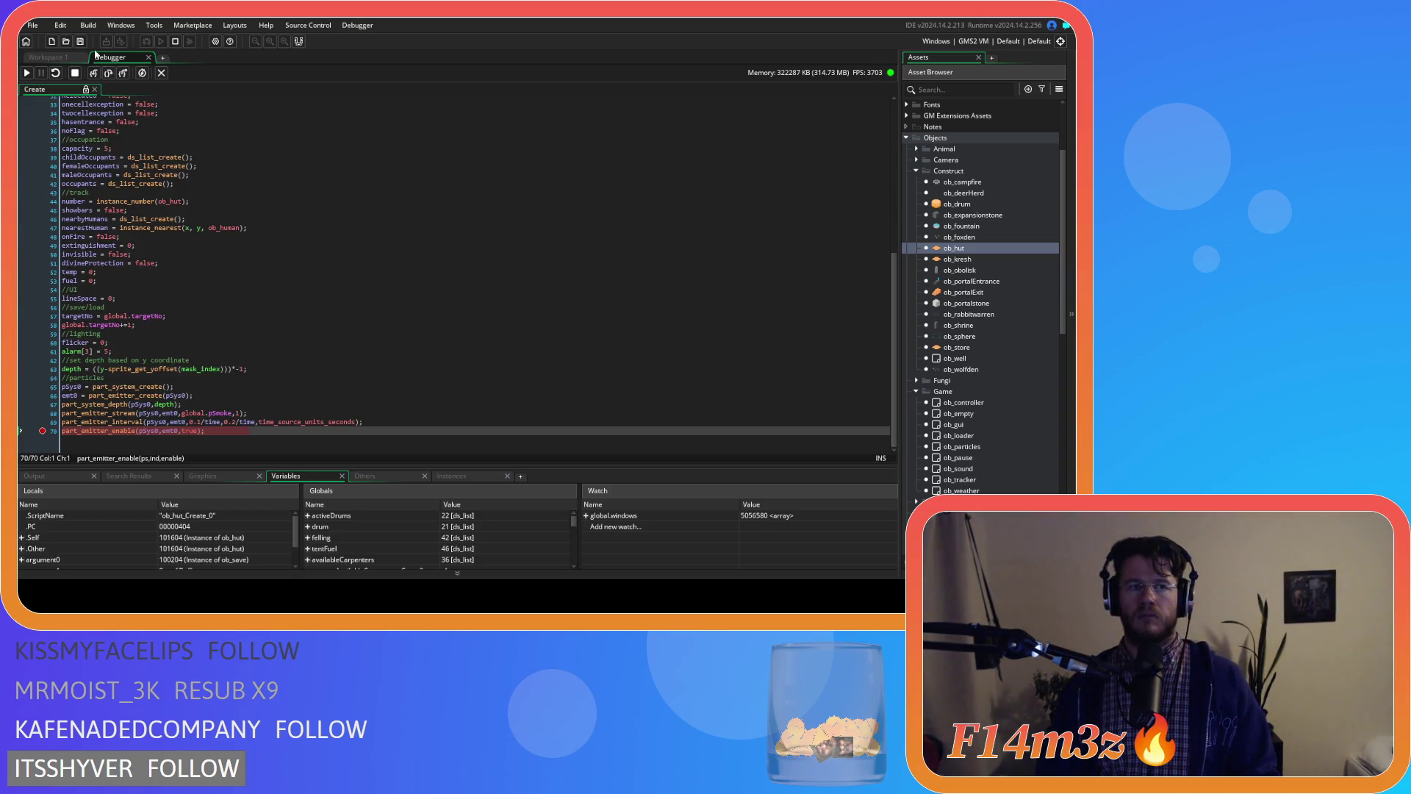
# - Stop the halted game, relaunch it with F5, and view ob_hut's Step code
pyautogui.click(176, 42)
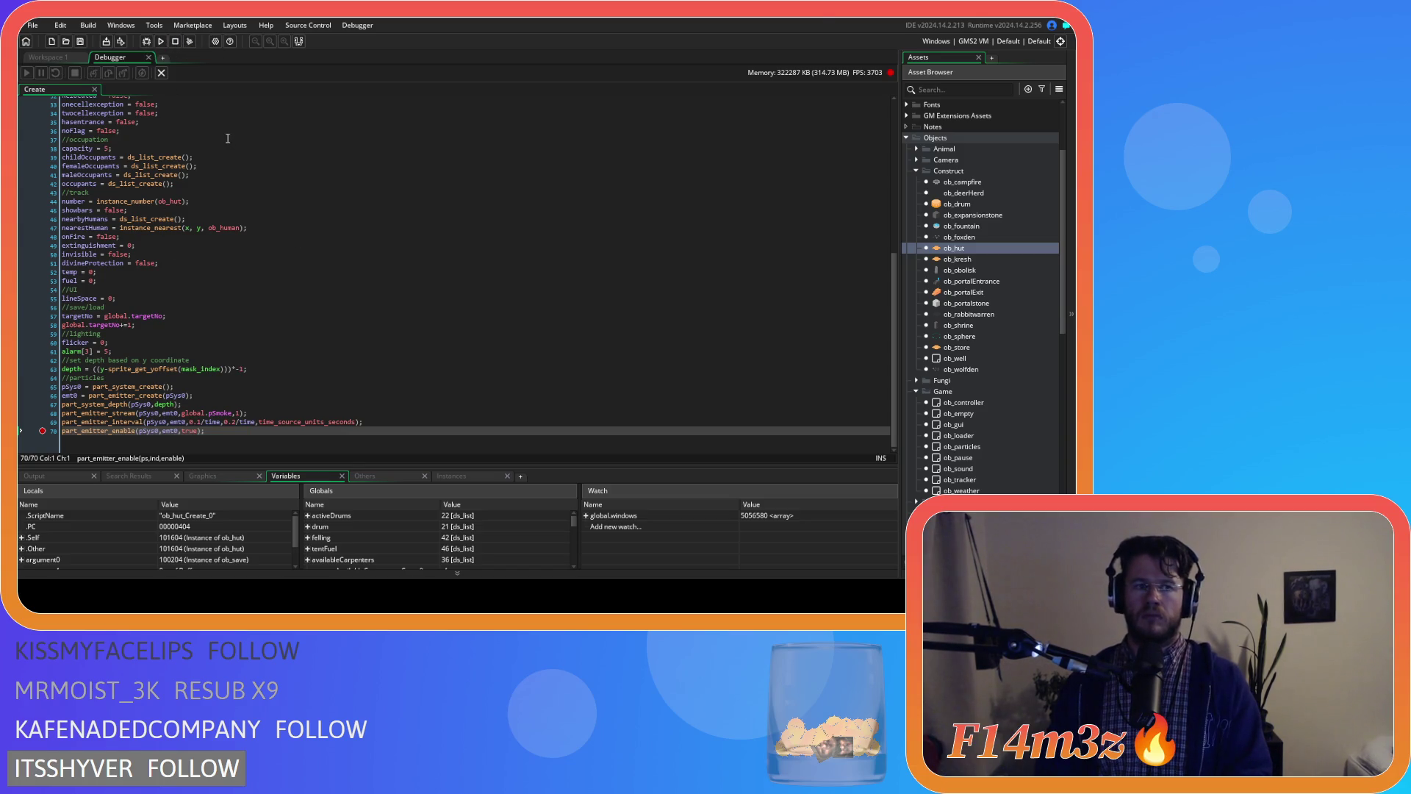
pyautogui.press('F5')
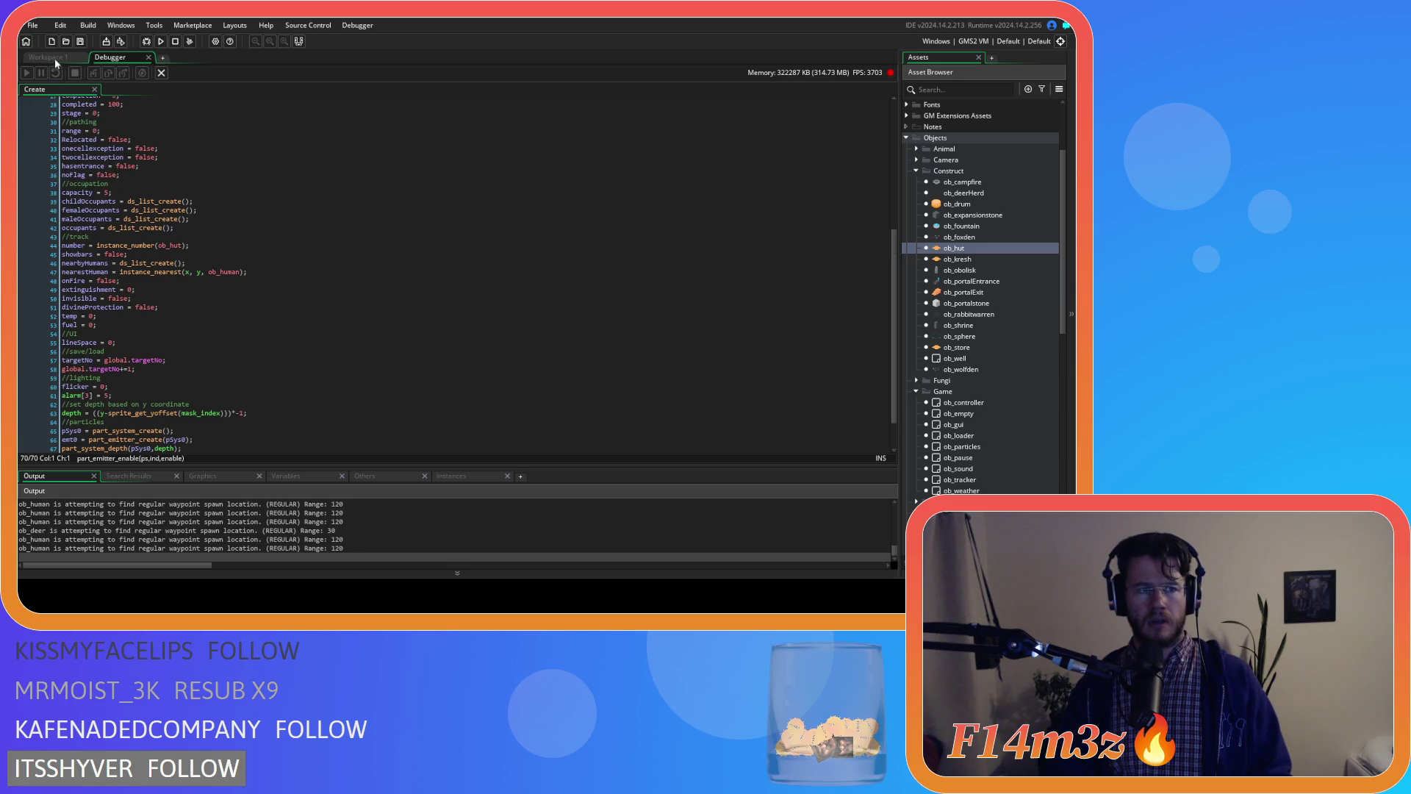
pyautogui.click(473, 157)
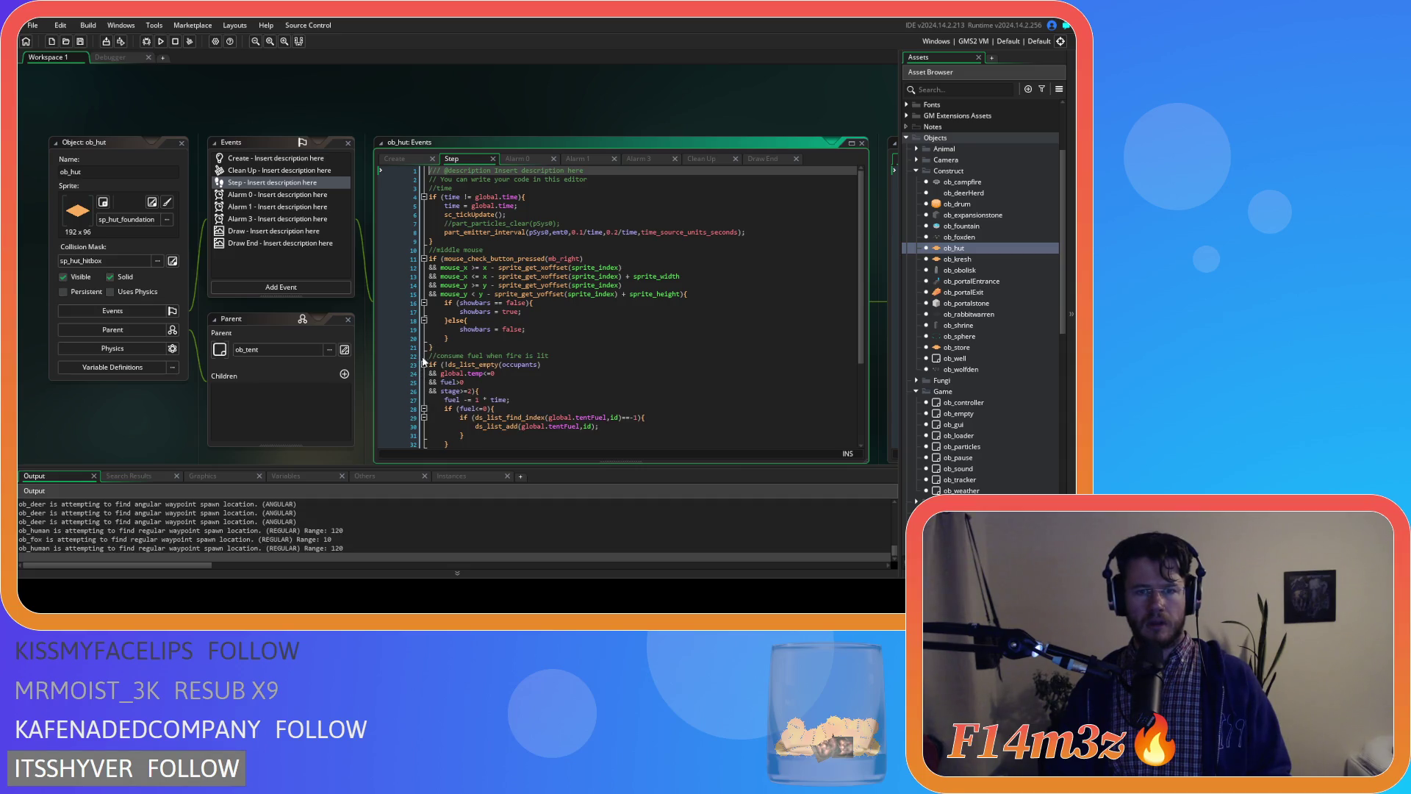
# - Add a breakpoint on line 34 of ob_hut's Step event, then return to Create
pyautogui.scroll(-3, 423, 397)
pyautogui.click(401, 372)
pyautogui.click(401, 373)
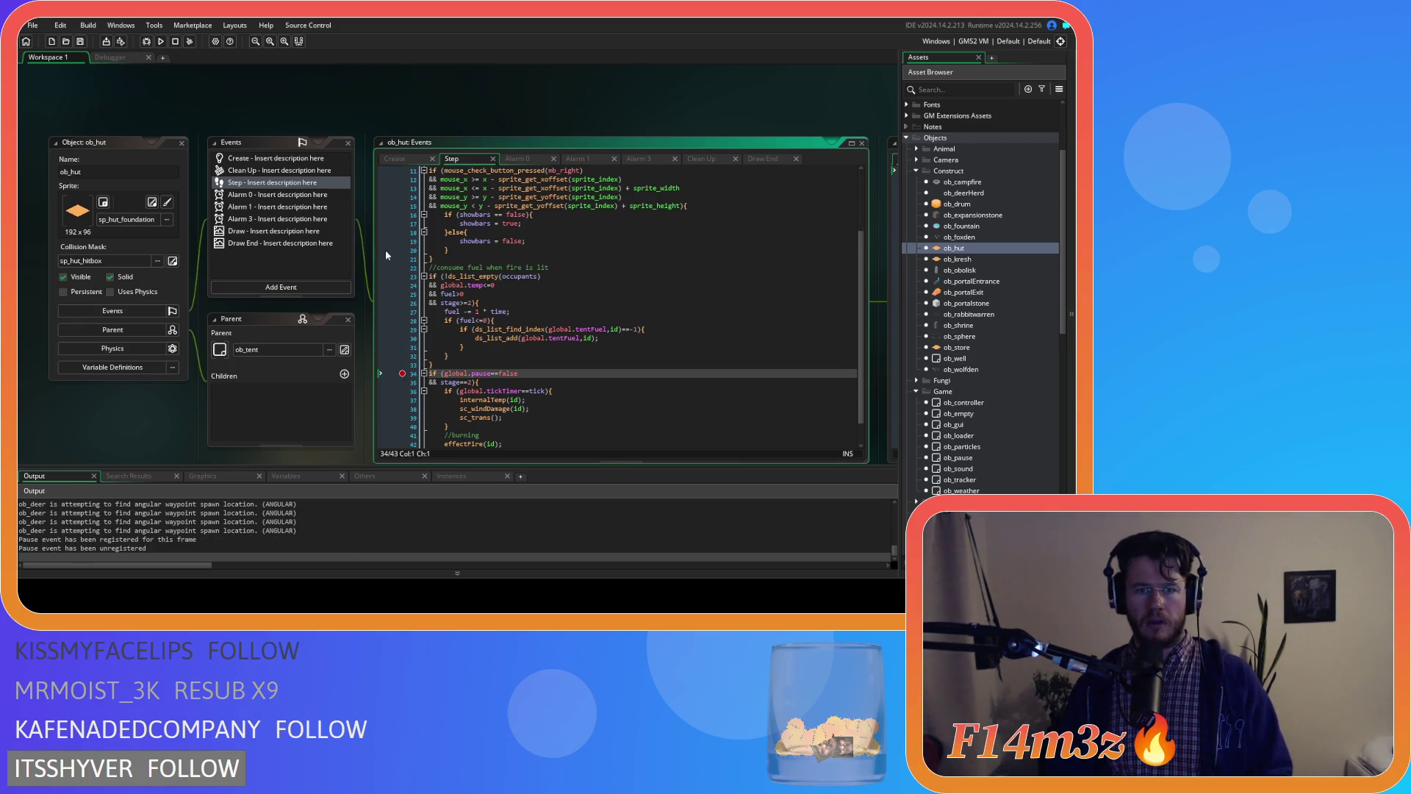
pyautogui.click(395, 159)
# - Stop the game, close the debugger workspace, and run the game again
pyautogui.click(175, 41)
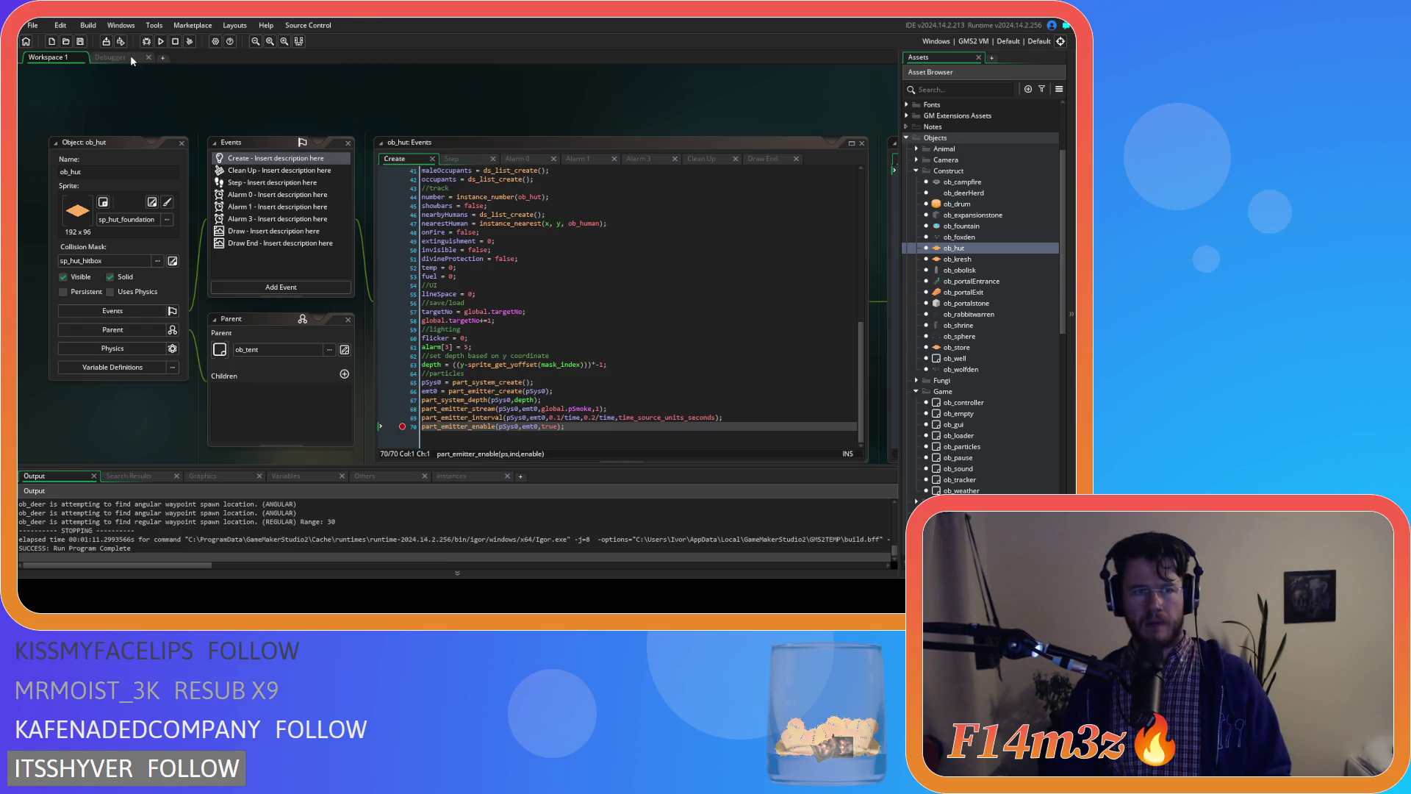
pyautogui.click(110, 57)
pyautogui.click(148, 58)
pyautogui.click(160, 42)
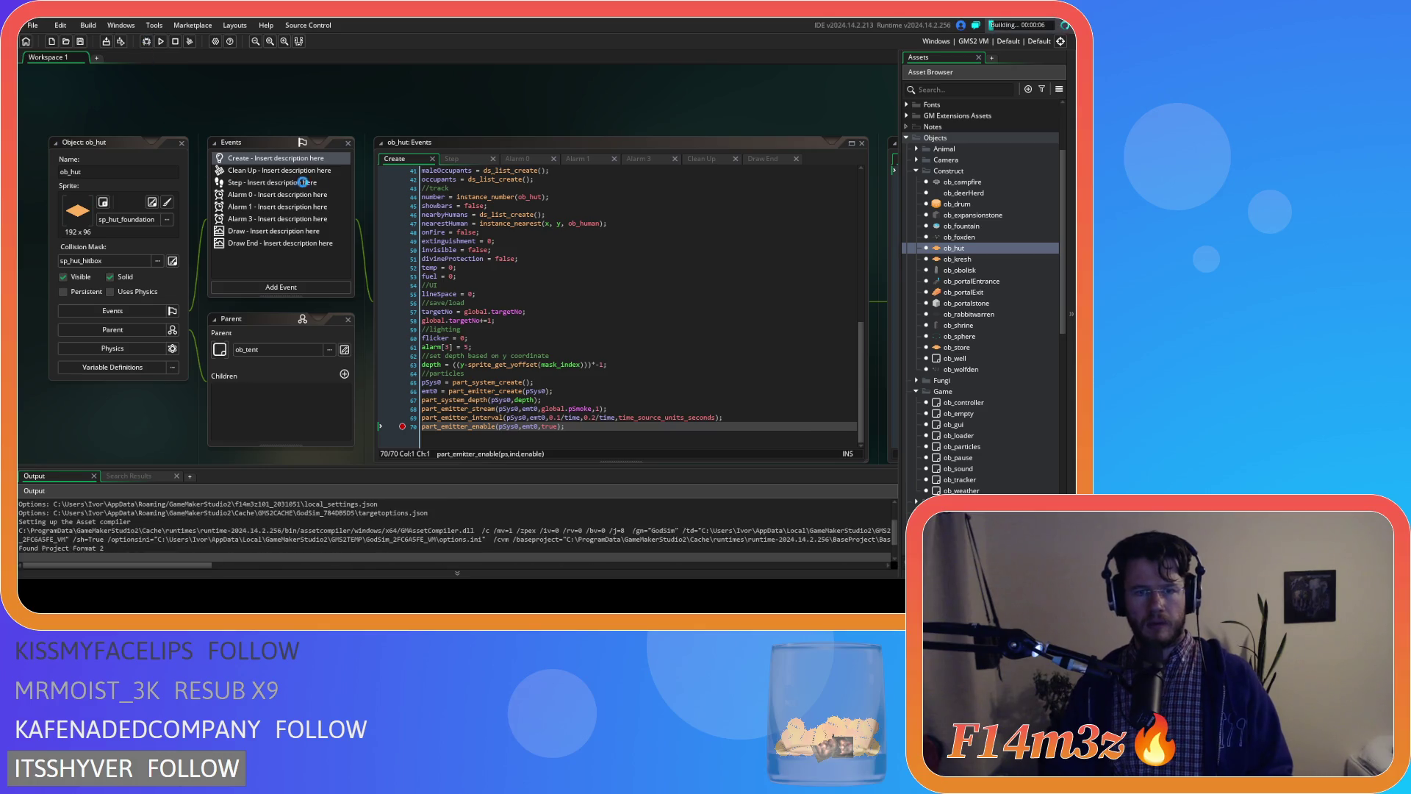